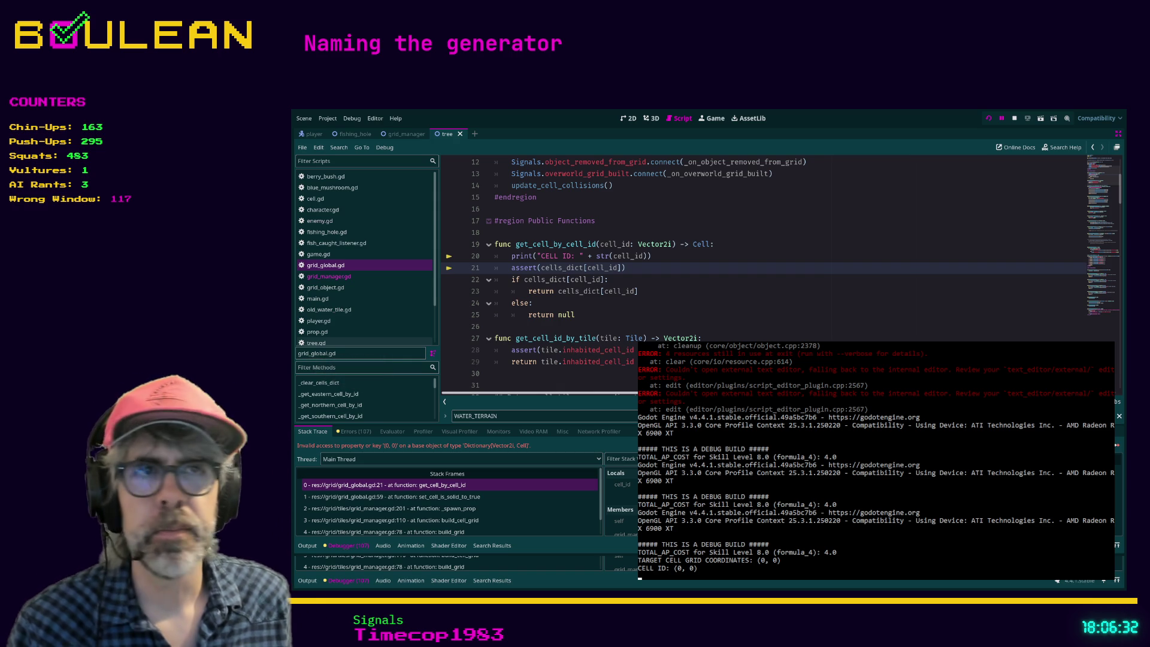
# Run the game again from grid_global.gd, which halts at the get_cell_by_cell_id assert for cell (0, 0)
pyautogui.click(595, 317)
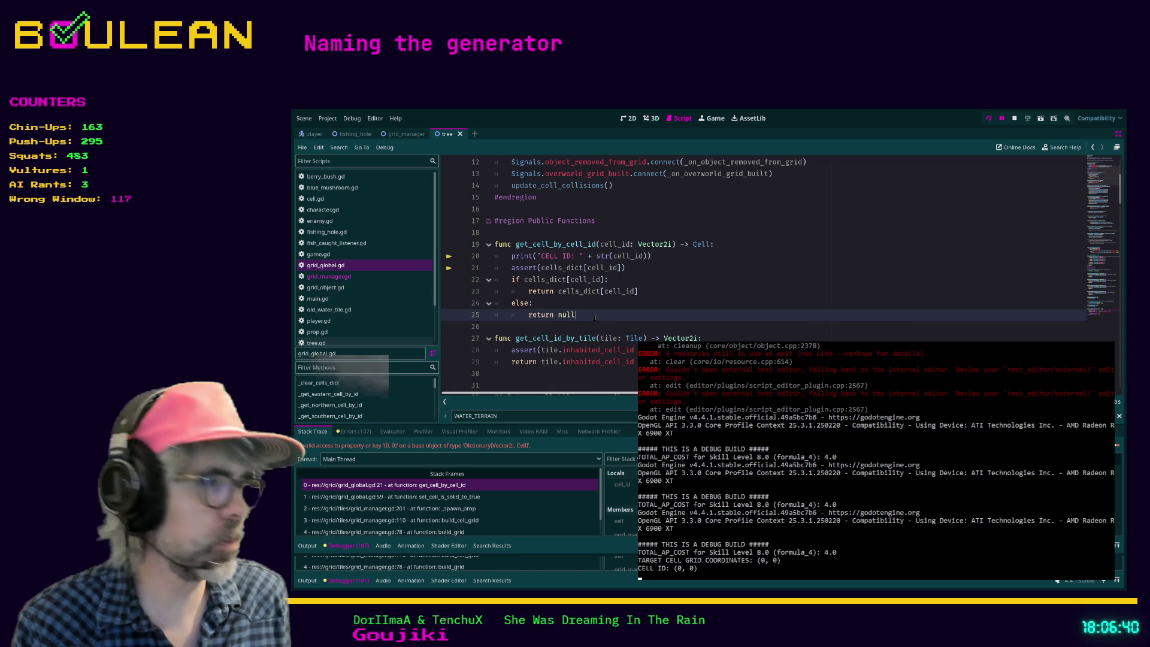
pyautogui.press('F5')
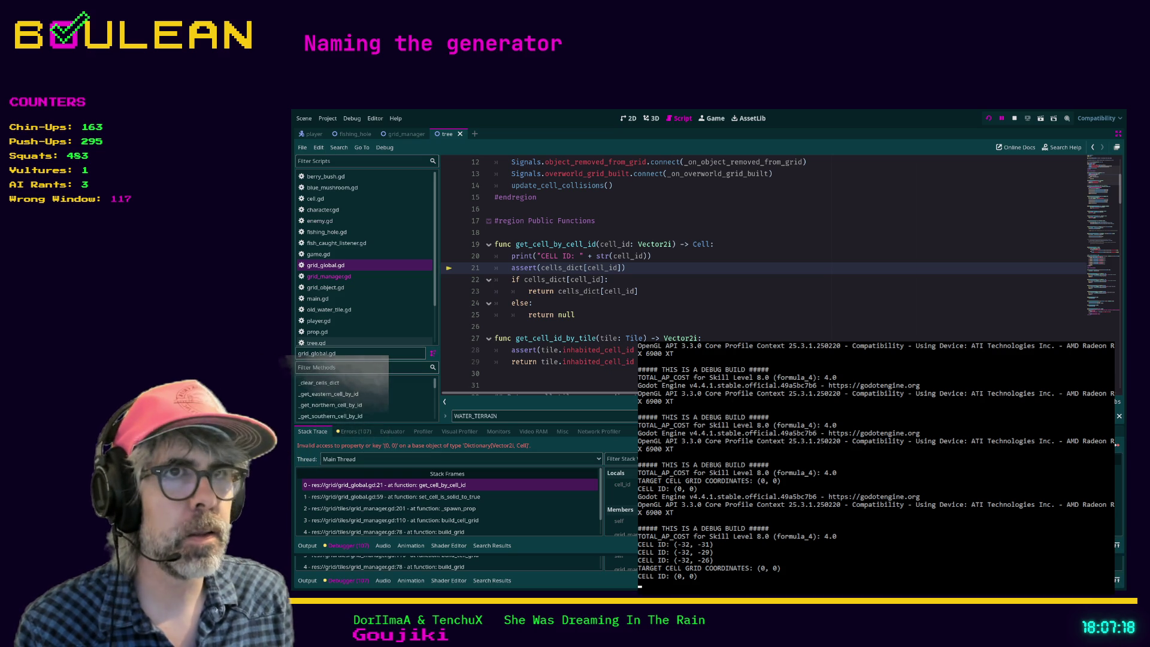
# Inspect the return null checks on lines 23–25 of grid_global.gd
pyautogui.click(700, 316)
pyautogui.scroll(1, 701, 324)
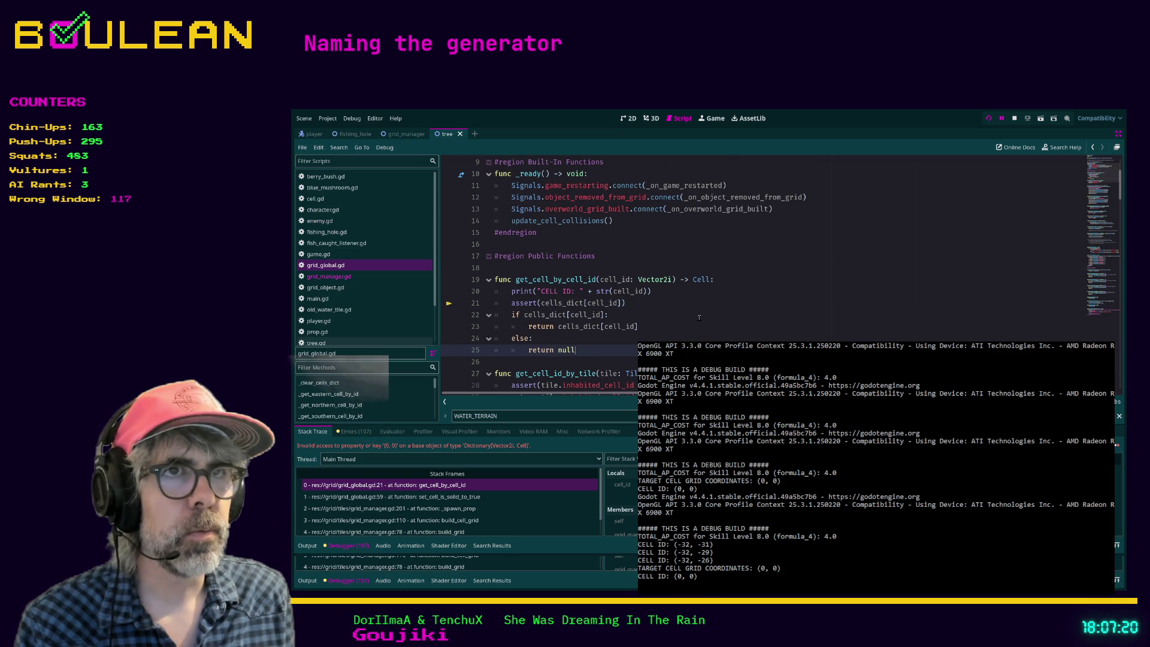
pyautogui.click(700, 324)
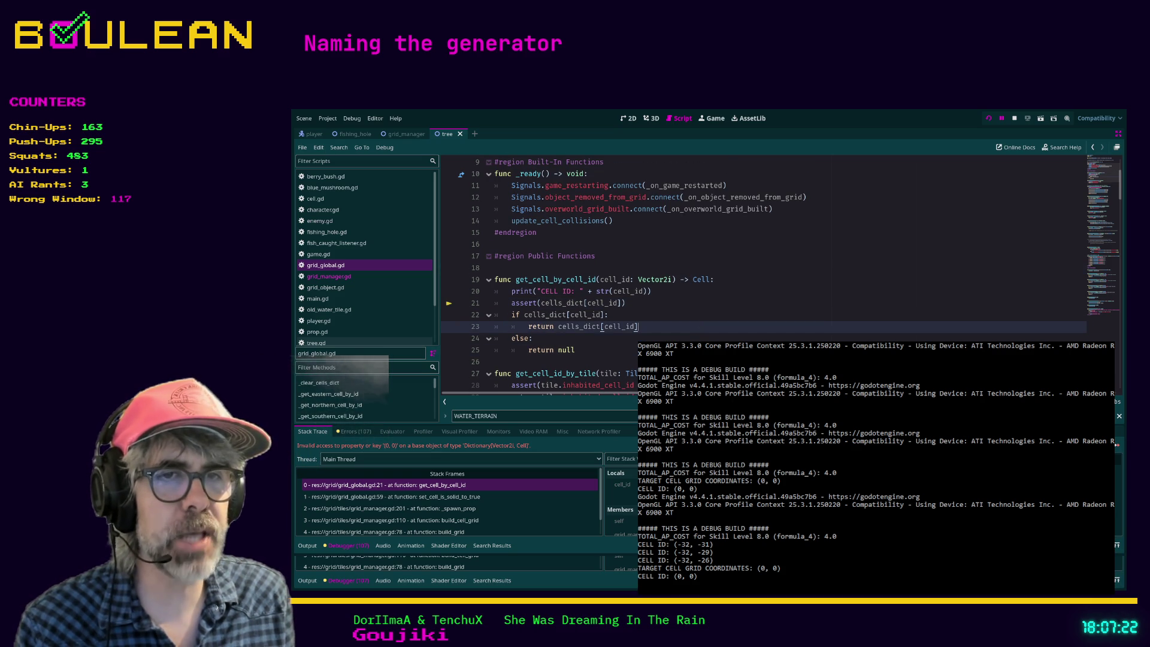
pyautogui.scroll(-1, 499, 515)
# Follow the stack frames through game.gd to build_cell_grid at grid_manager.gd line 110
pyautogui.click(499, 515)
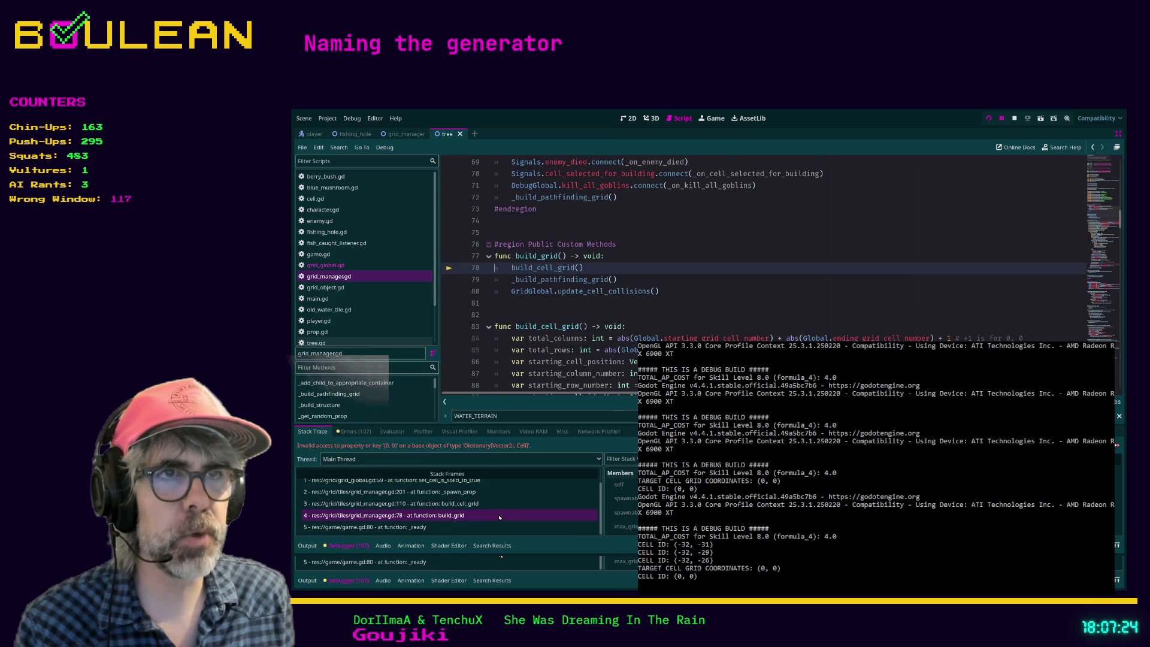
pyautogui.click(484, 526)
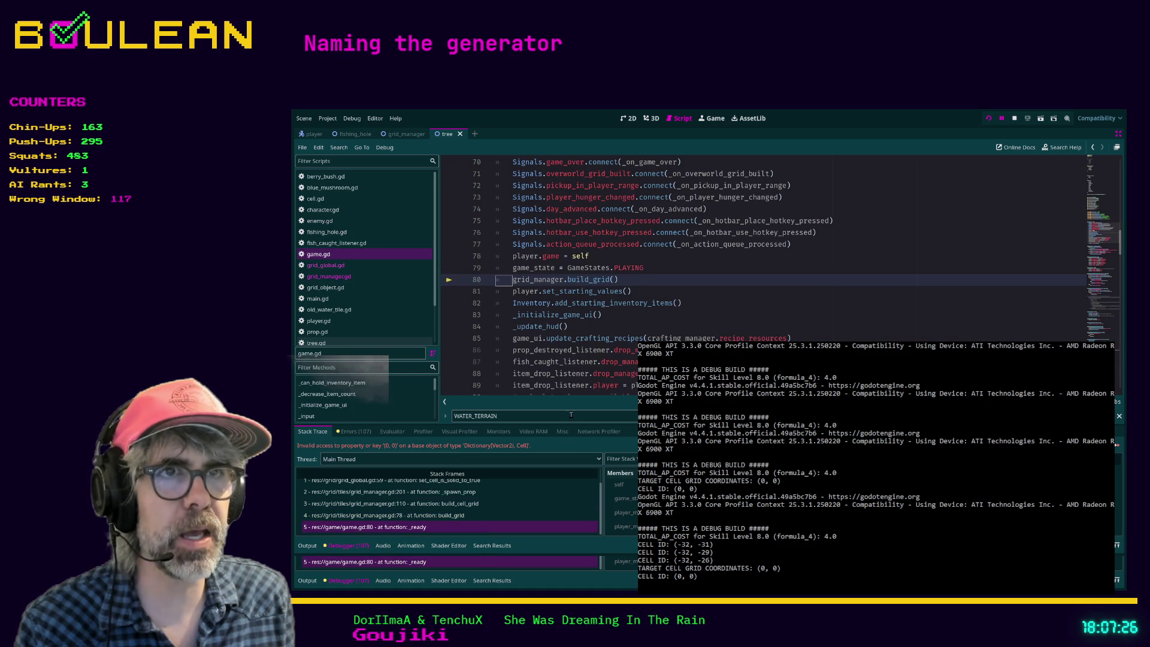
pyautogui.click(471, 505)
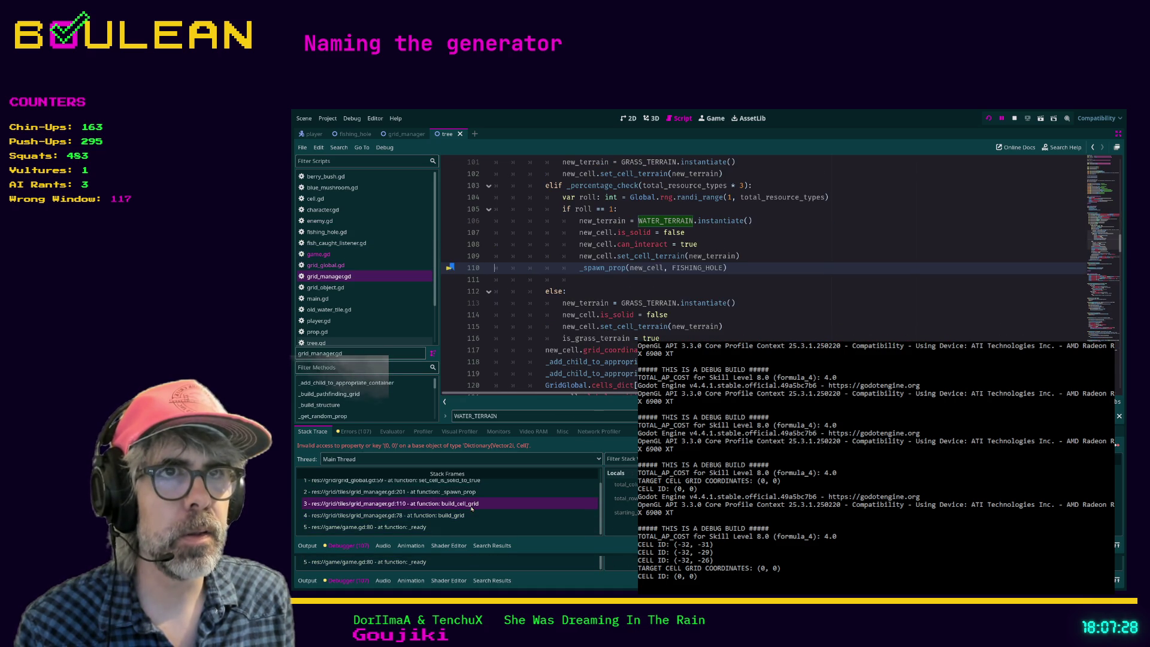
pyautogui.scroll(3, 549, 229)
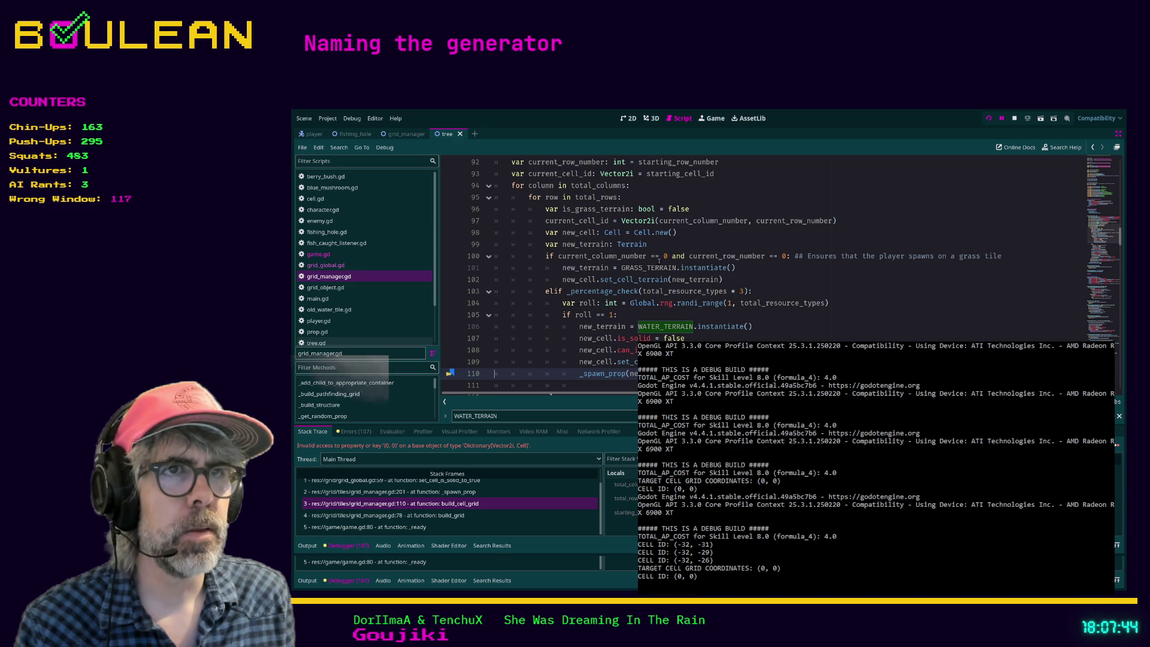
# Review the grass terrain, elif and roll checks on lines 100–105 of grid_manager.gd
pyautogui.moveTo(725, 279); pyautogui.dragTo(482, 265)
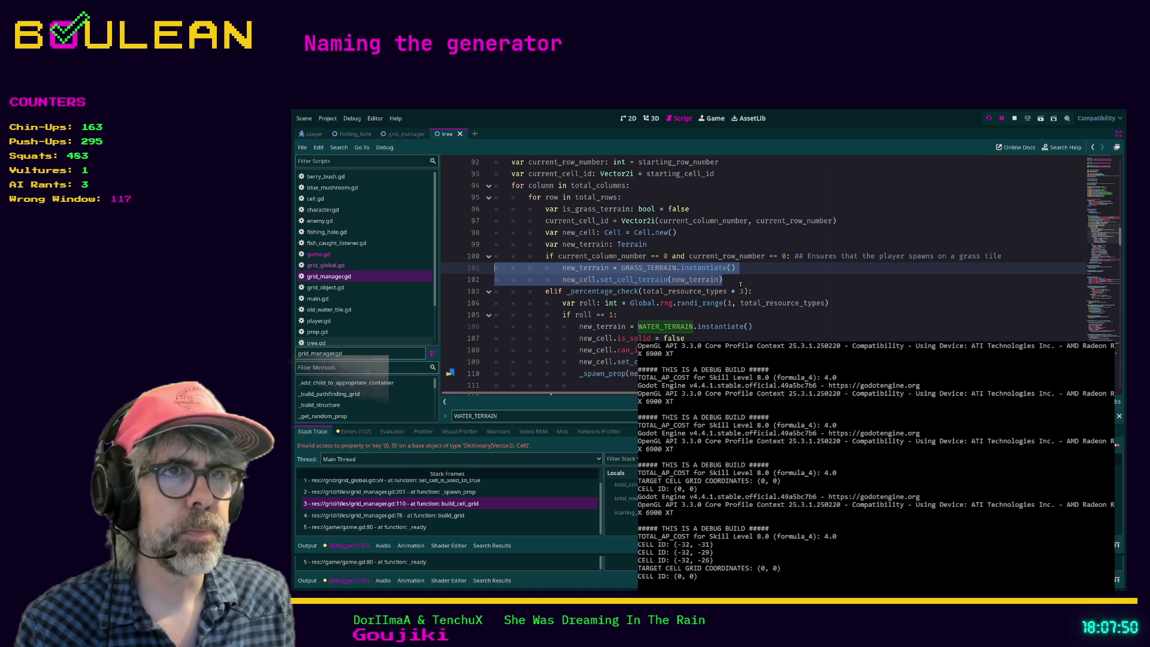
pyautogui.click(740, 285)
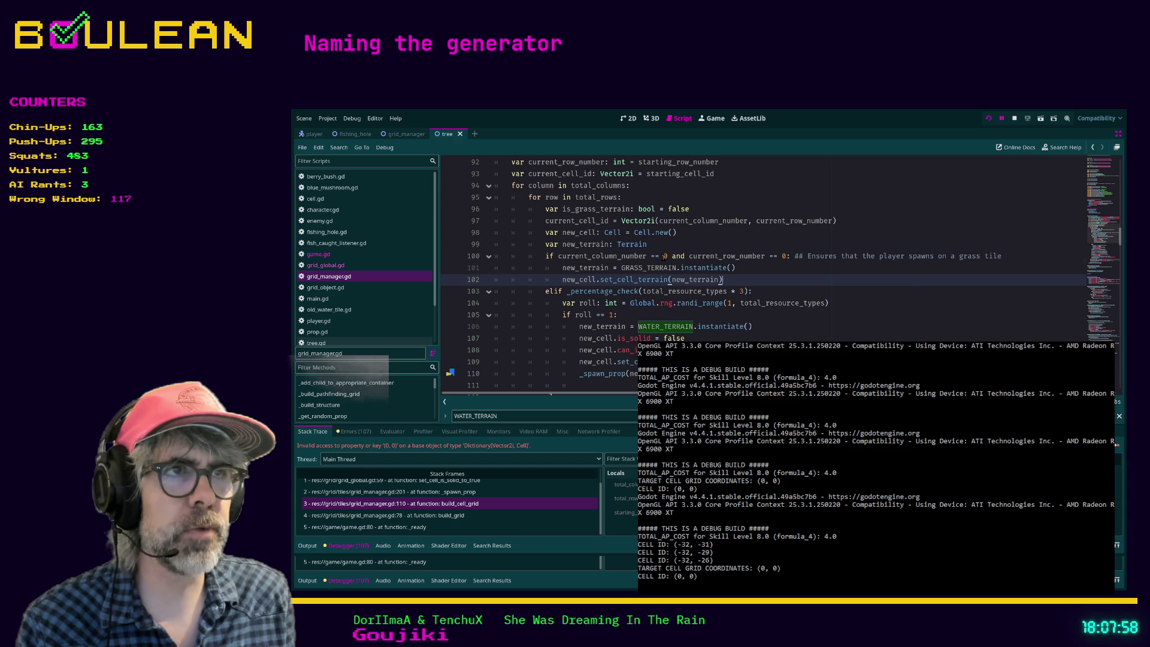
pyautogui.click(664, 256)
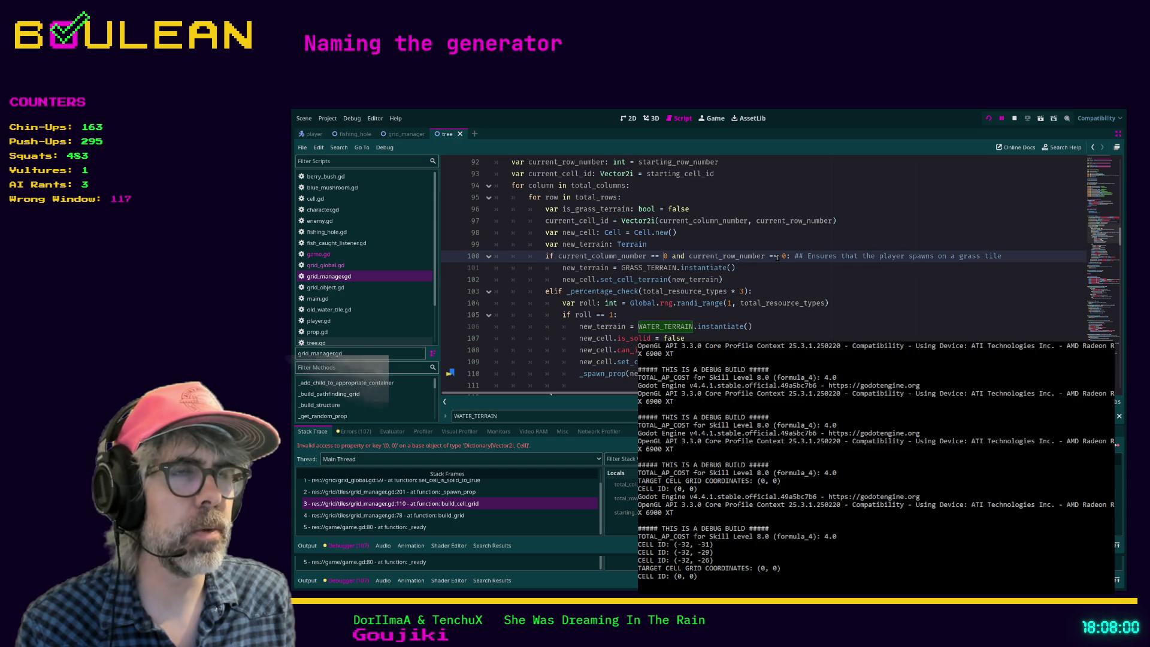
pyautogui.moveTo(736, 267); pyautogui.dragTo(482, 267)
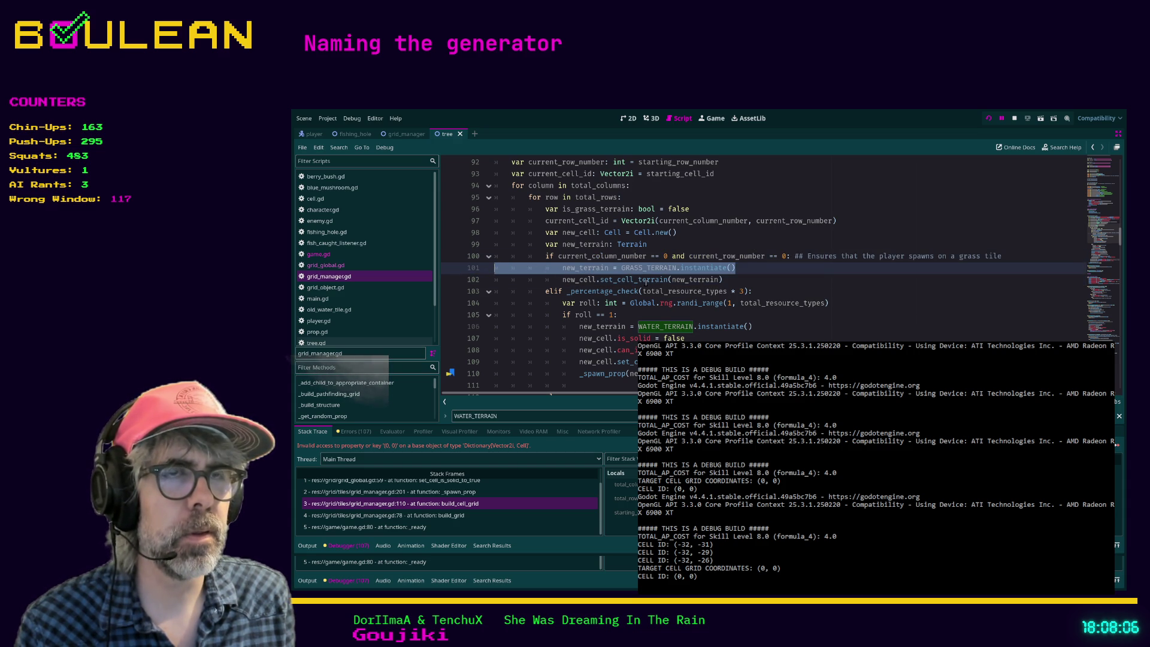
pyautogui.scroll(-1, 645, 284)
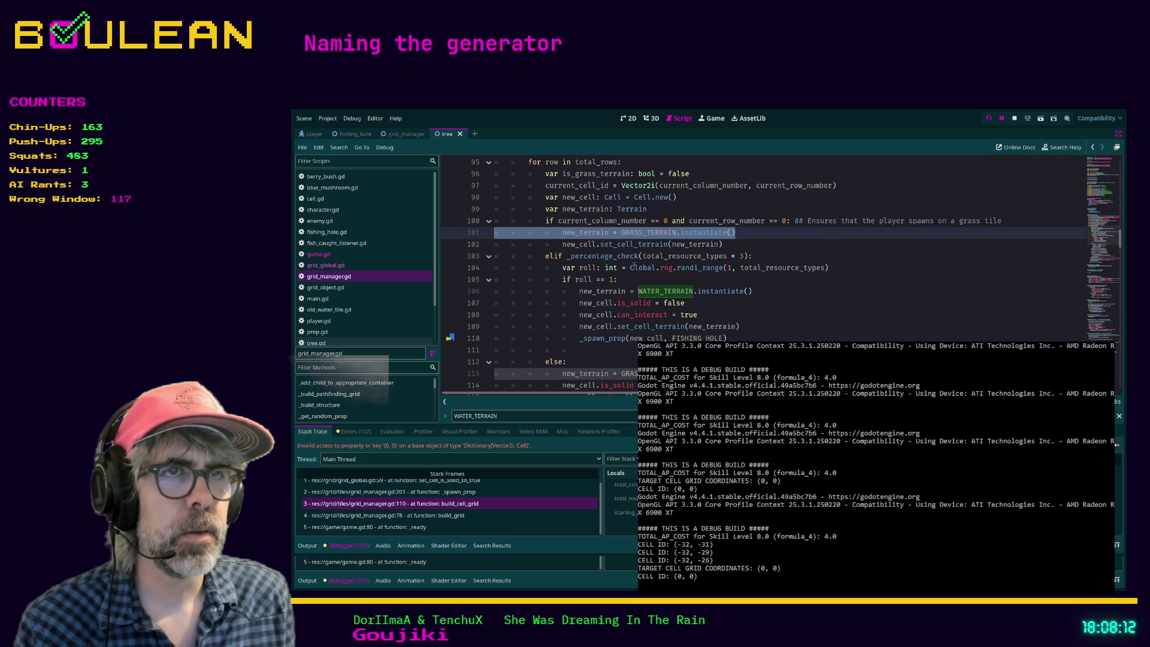
pyautogui.scroll(2, 633, 266)
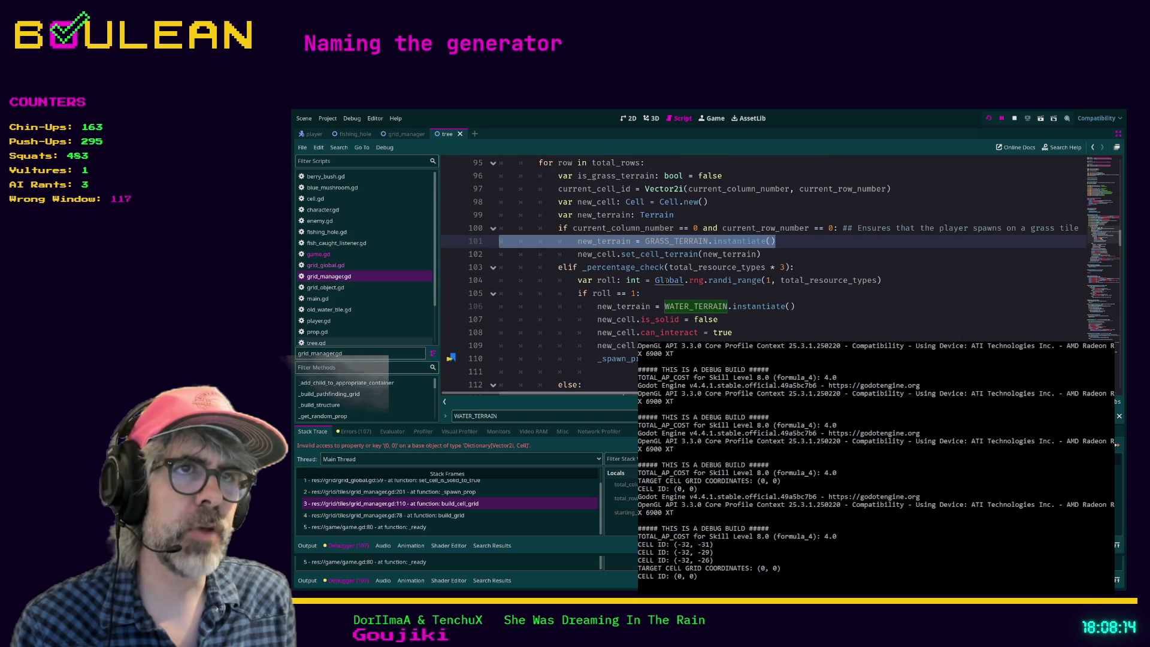
pyautogui.click(562, 268)
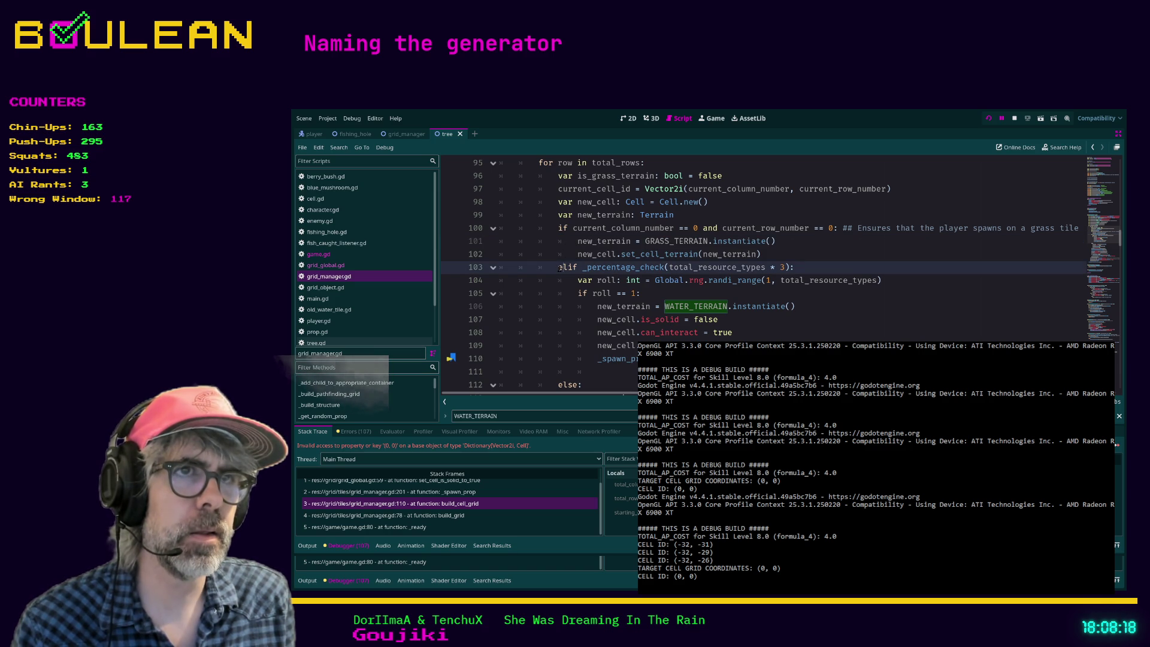
pyautogui.moveTo(577, 293); pyautogui.dragTo(640, 296)
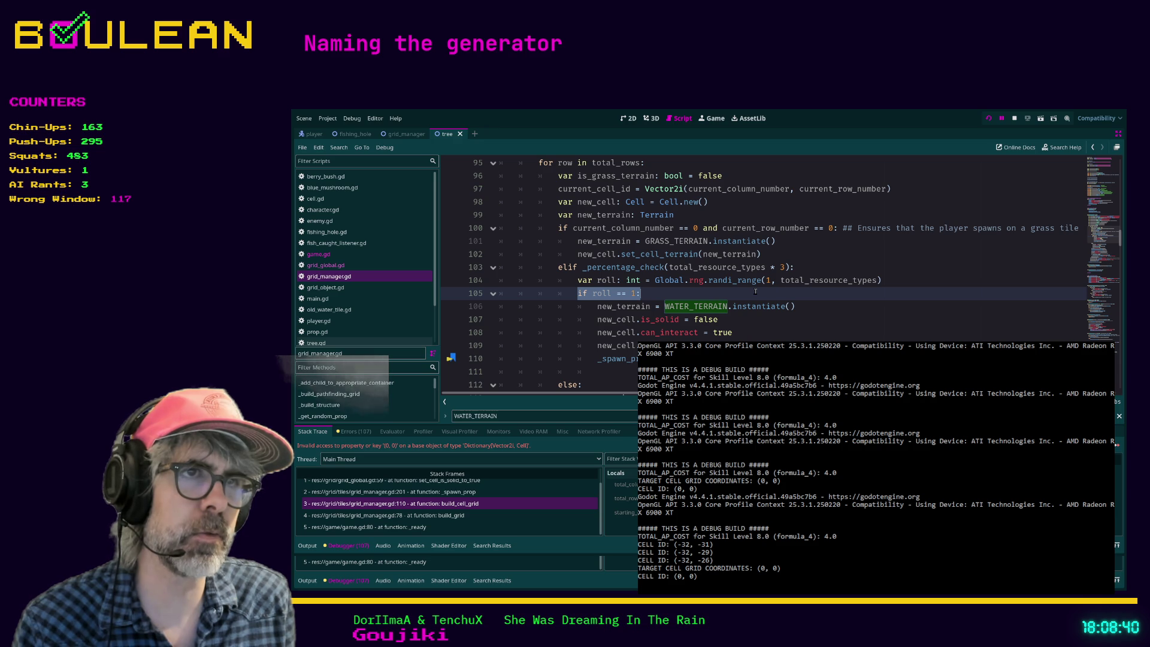
pyautogui.click(733, 289)
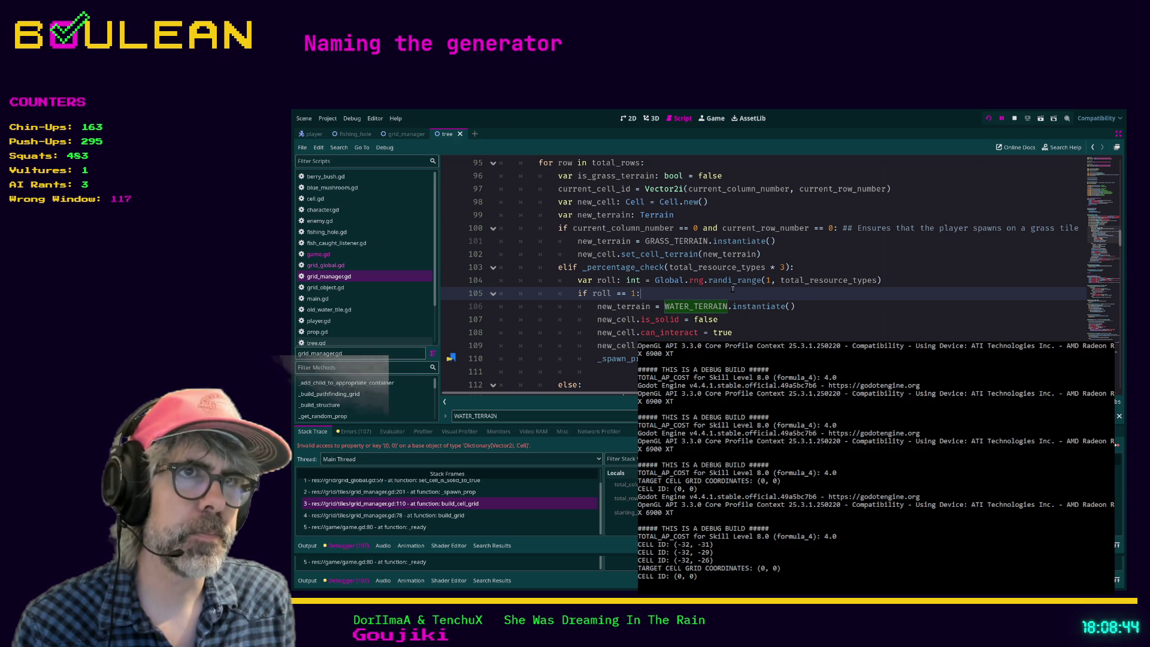
# Insert a new empty line after the elif _percentage_check line 103
pyautogui.click(786, 271)
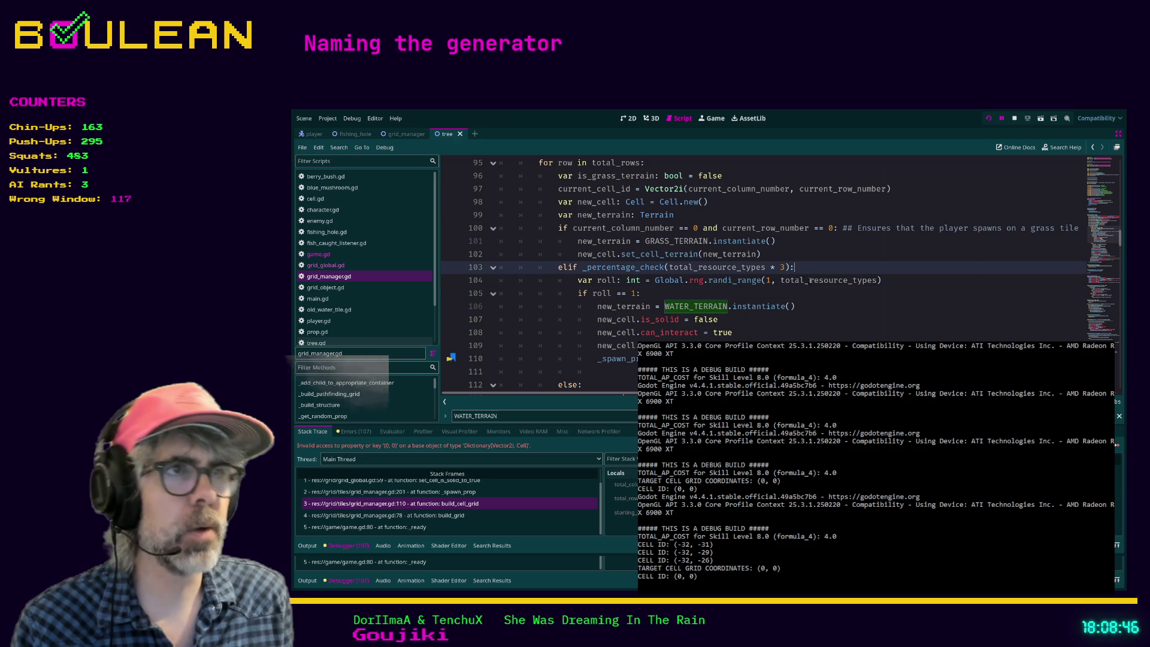
pyautogui.press('Up')
pyautogui.press('Up')
pyautogui.press('Up')
pyautogui.press('Up')
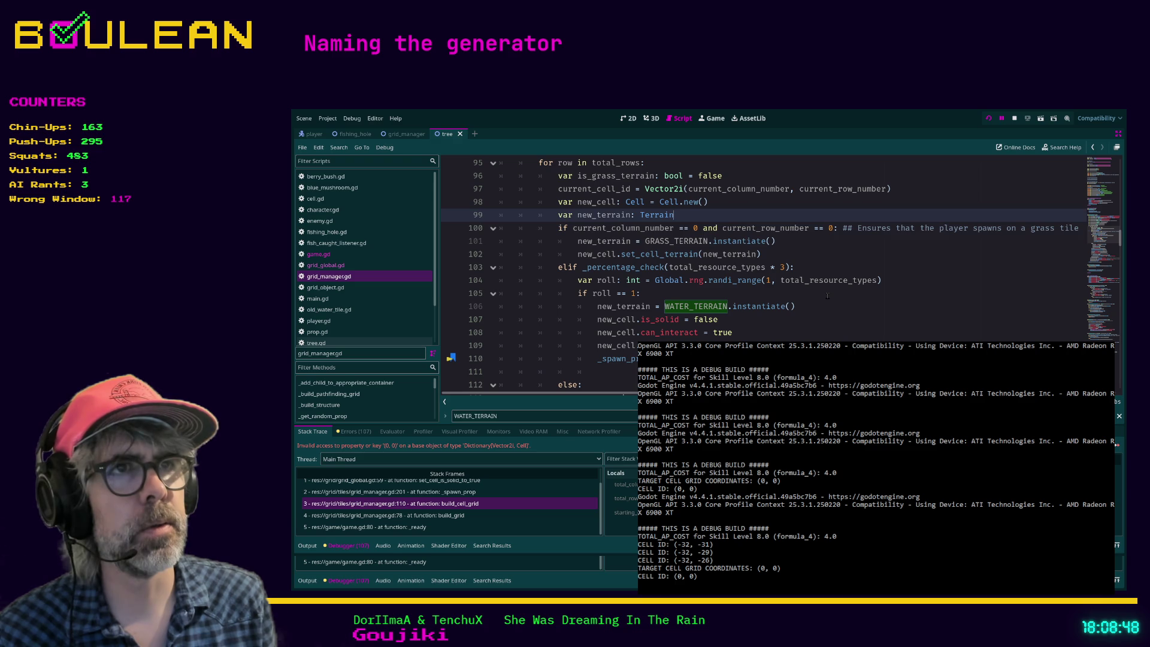
pyautogui.press('Down')
pyautogui.press('Down')
pyautogui.press('Down')
pyautogui.press('End')
pyautogui.press('Return')
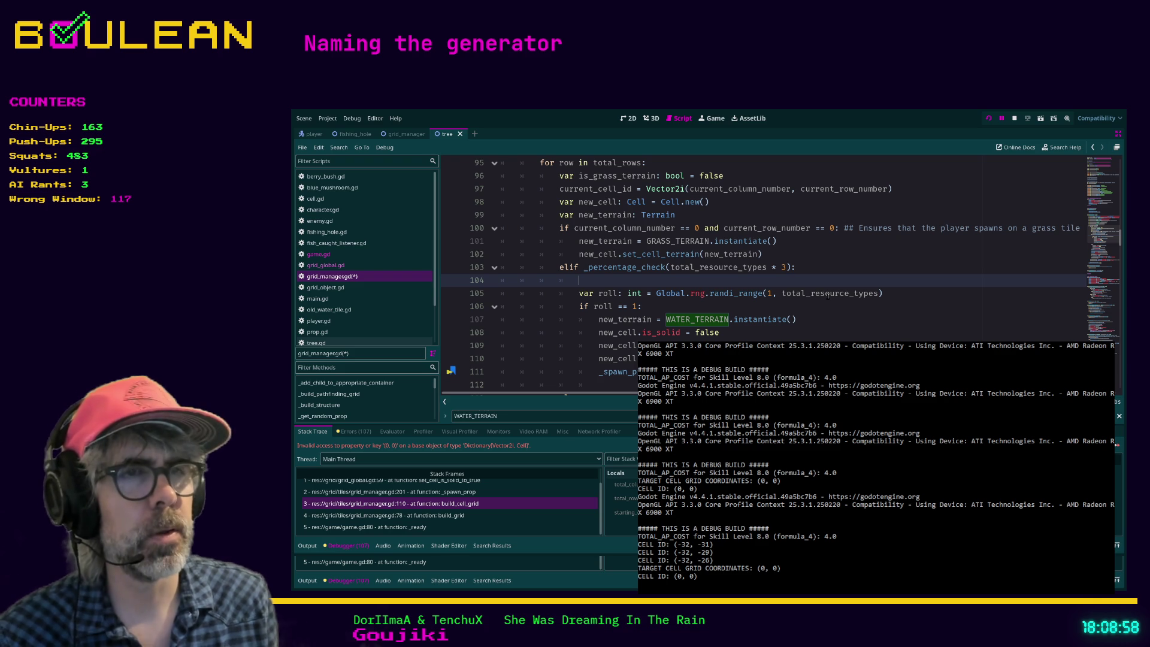
# Write a print of "CURRENT COL #" plus str(current_column_number) on line 104
pyautogui.scroll(-1, 849, 333)
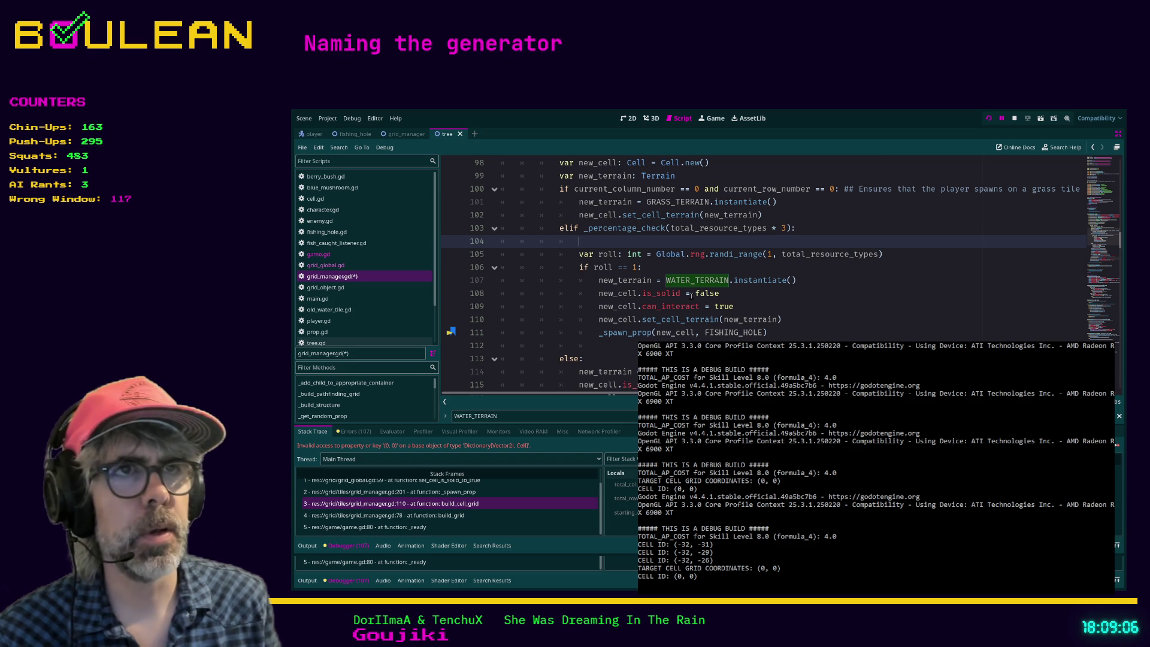
pyautogui.write('print("')
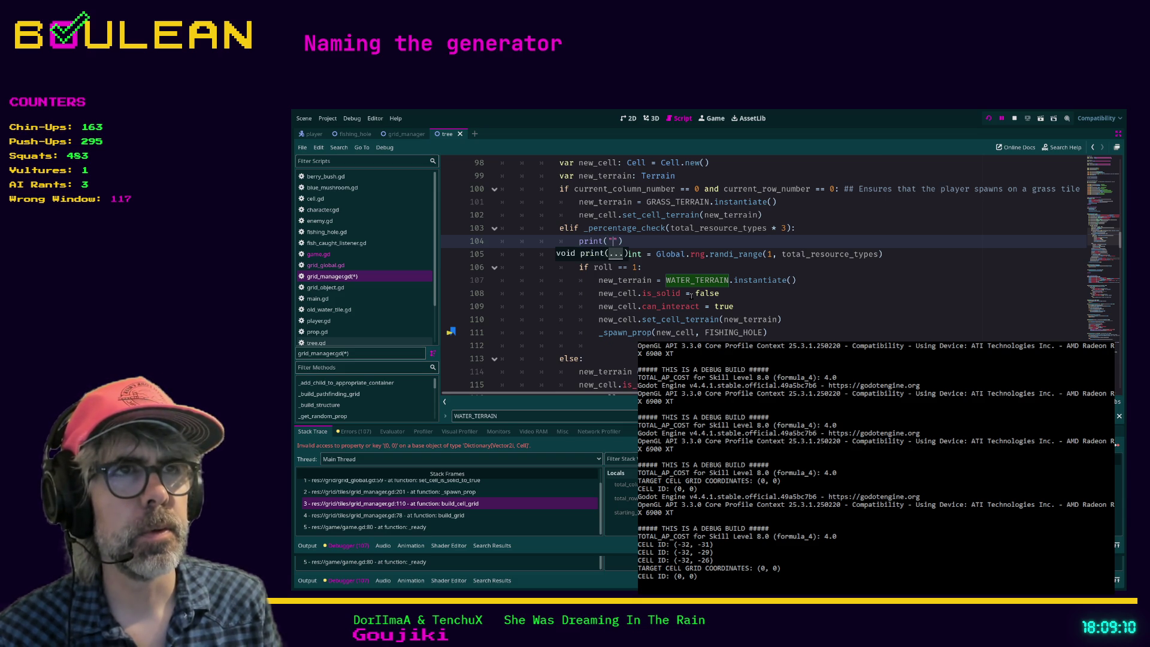
pyautogui.write('CURRENT CO')
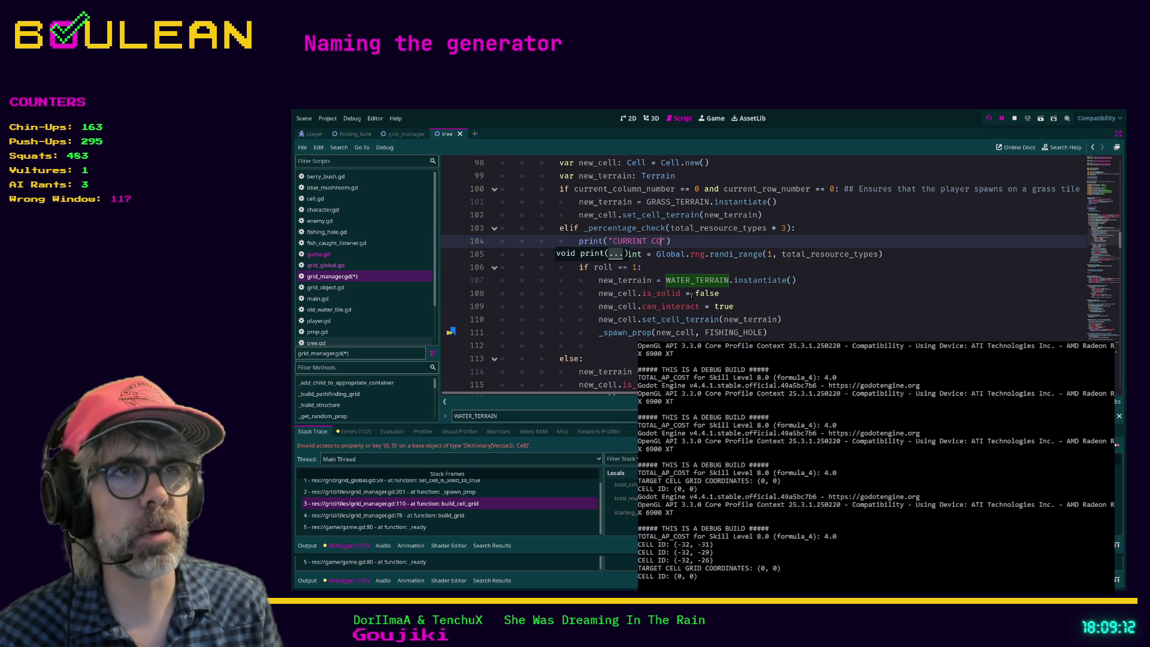
pyautogui.write('L #:')
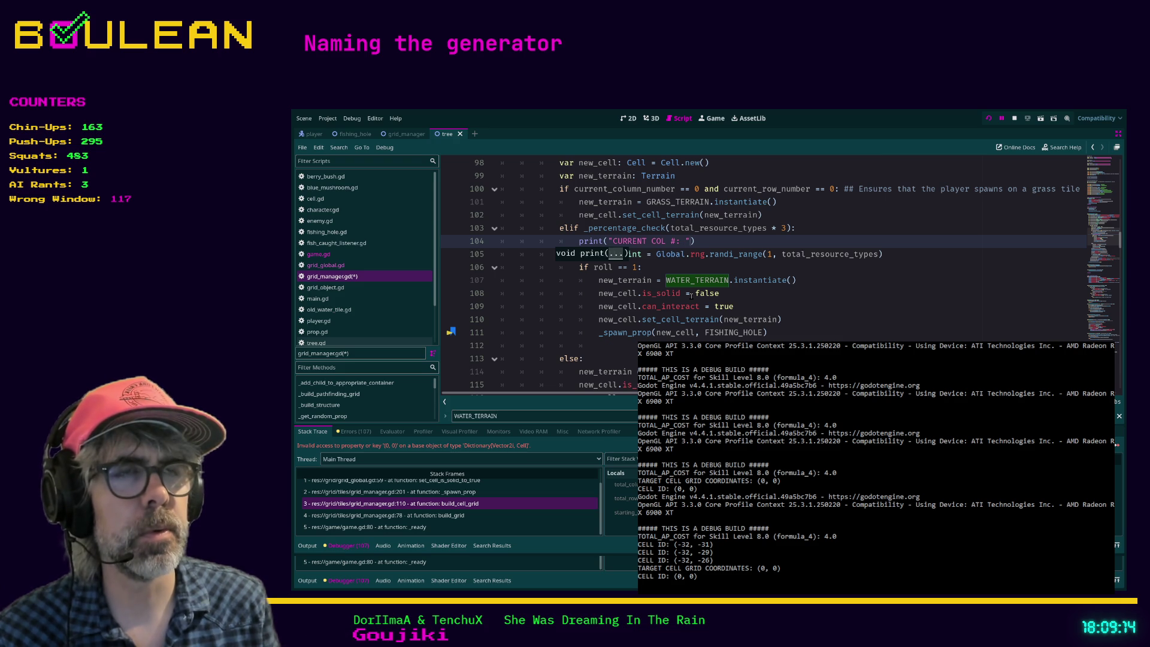
pyautogui.press('Right')
pyautogui.write('+ str')
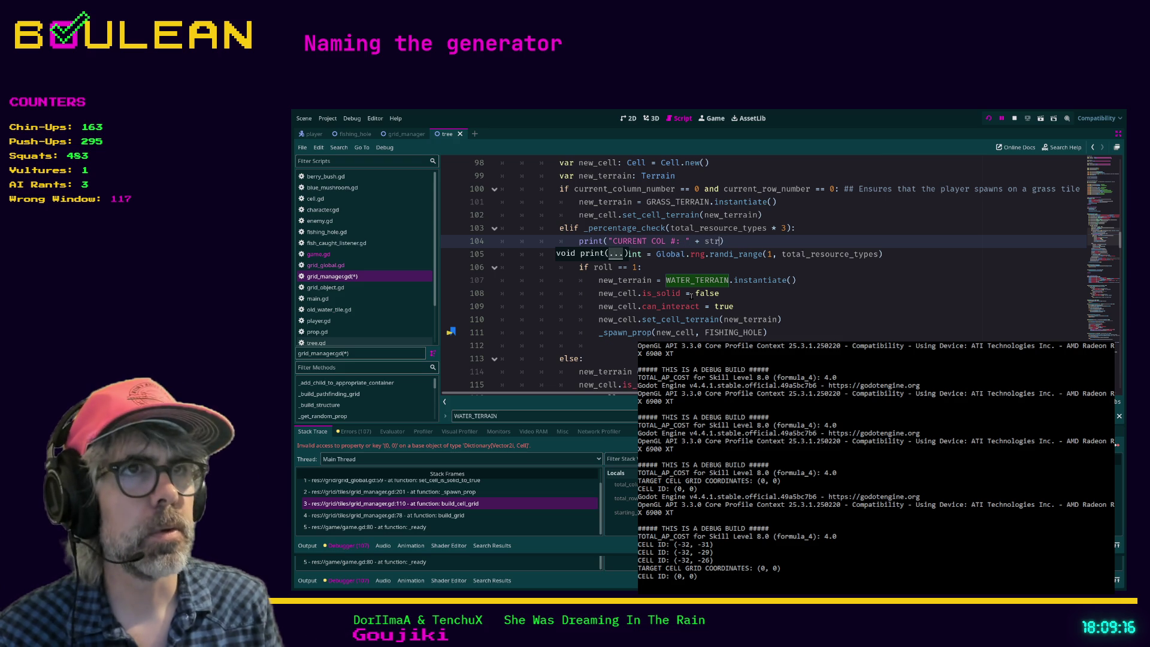
pyautogui.write('(current')
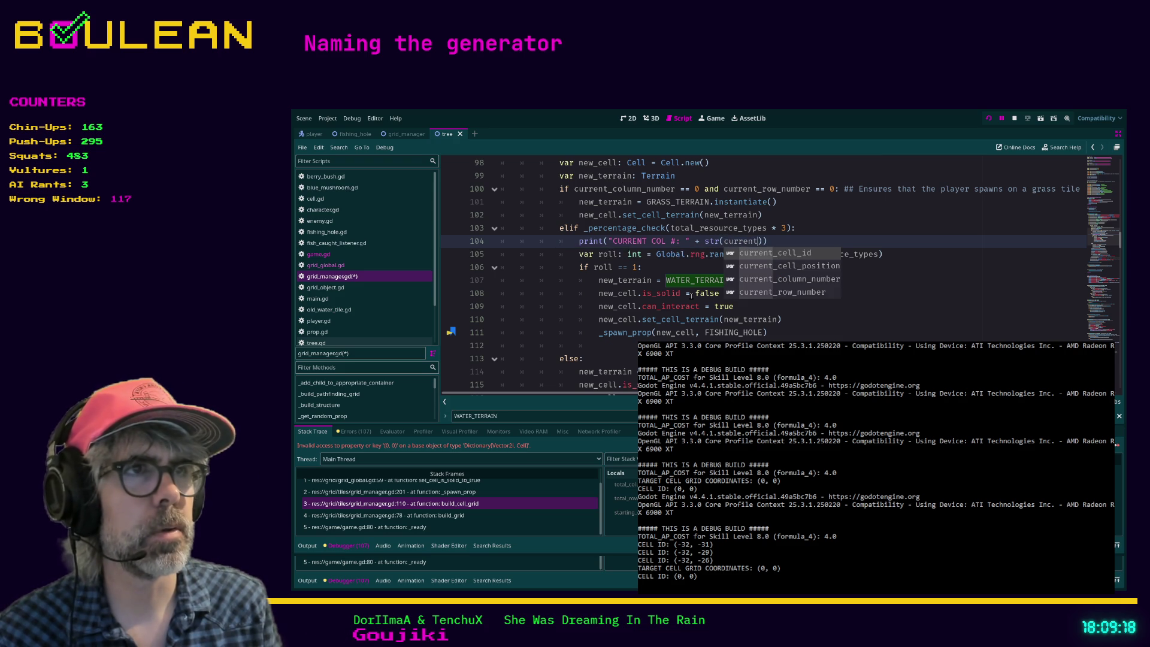
pyautogui.press('Down')
pyautogui.press('Down')
pyautogui.press('Down')
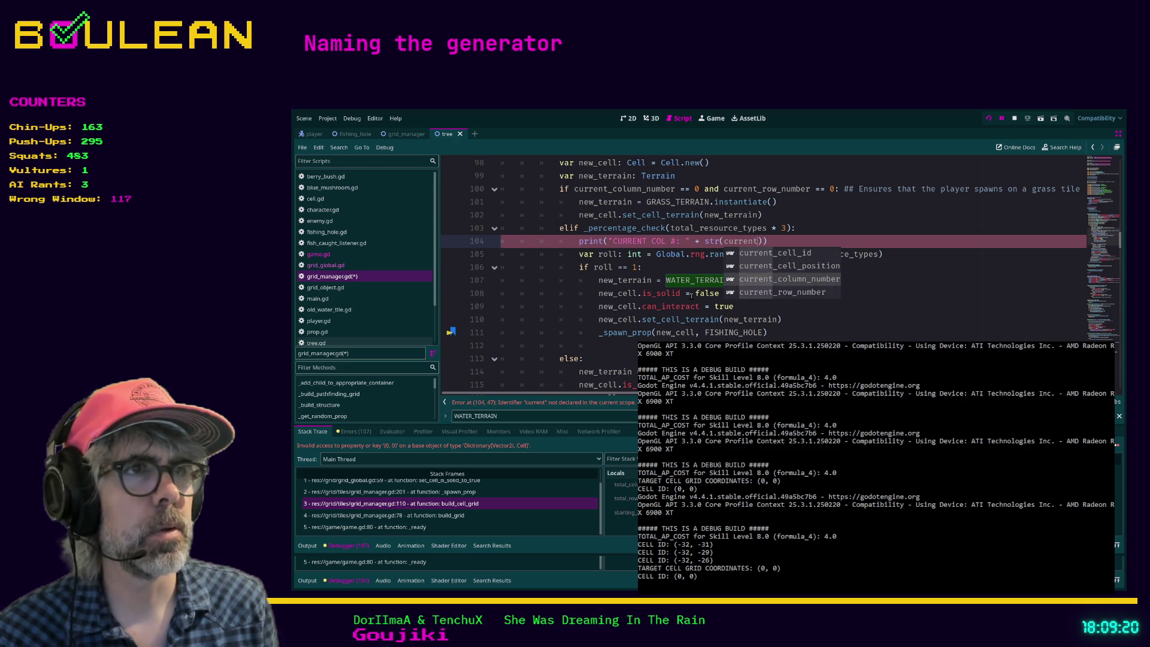
pyautogui.press('Up')
pyautogui.press('Return')
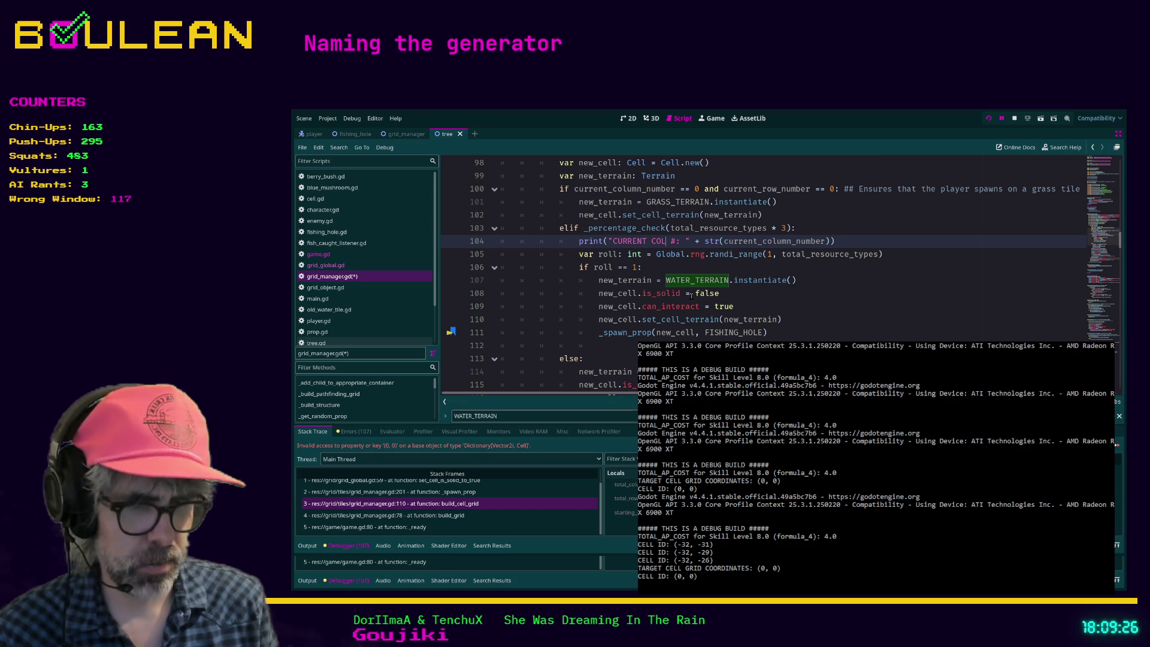
# Append a ROW label and str(current_row_number) to the print, then save grid_manager.gd
pyautogui.write(', Row')
pyautogui.press('BackSpace')
pyautogui.press('BackSpace')
pyautogui.press('BackSpace')
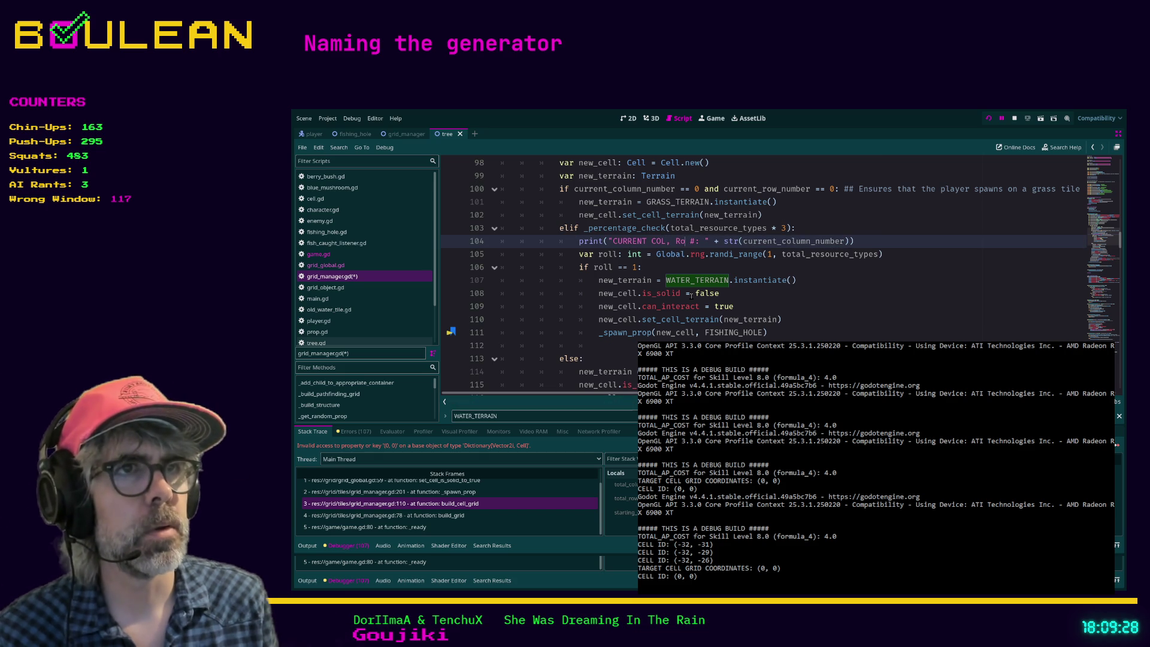
pyautogui.write('ROW')
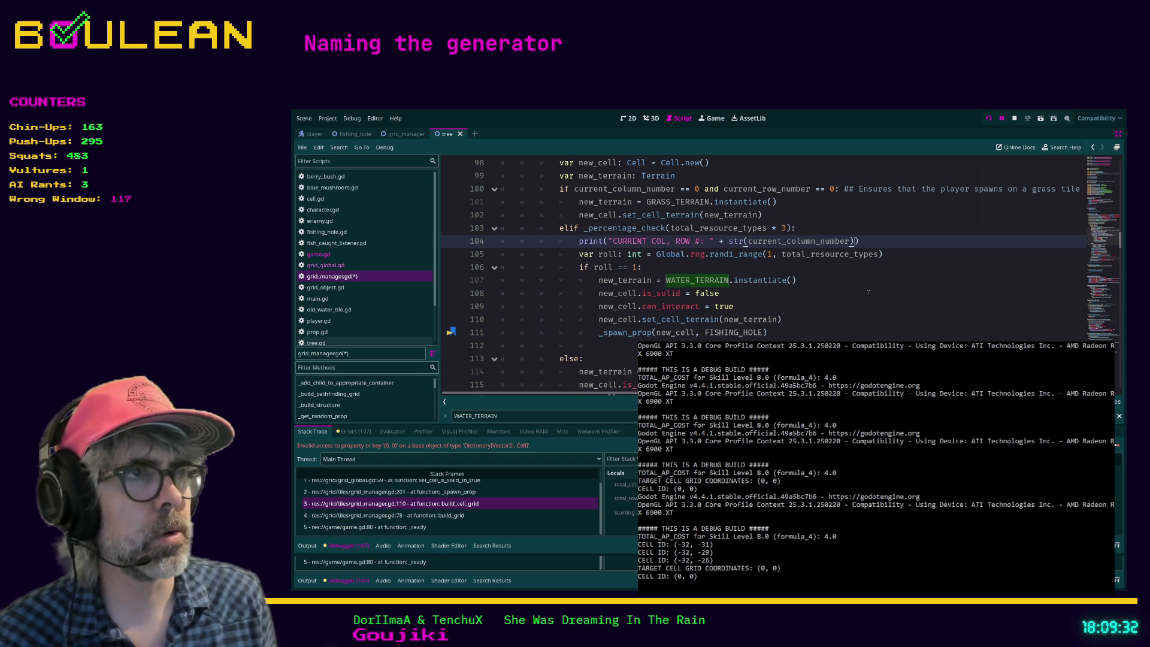
pyautogui.write(' + ')
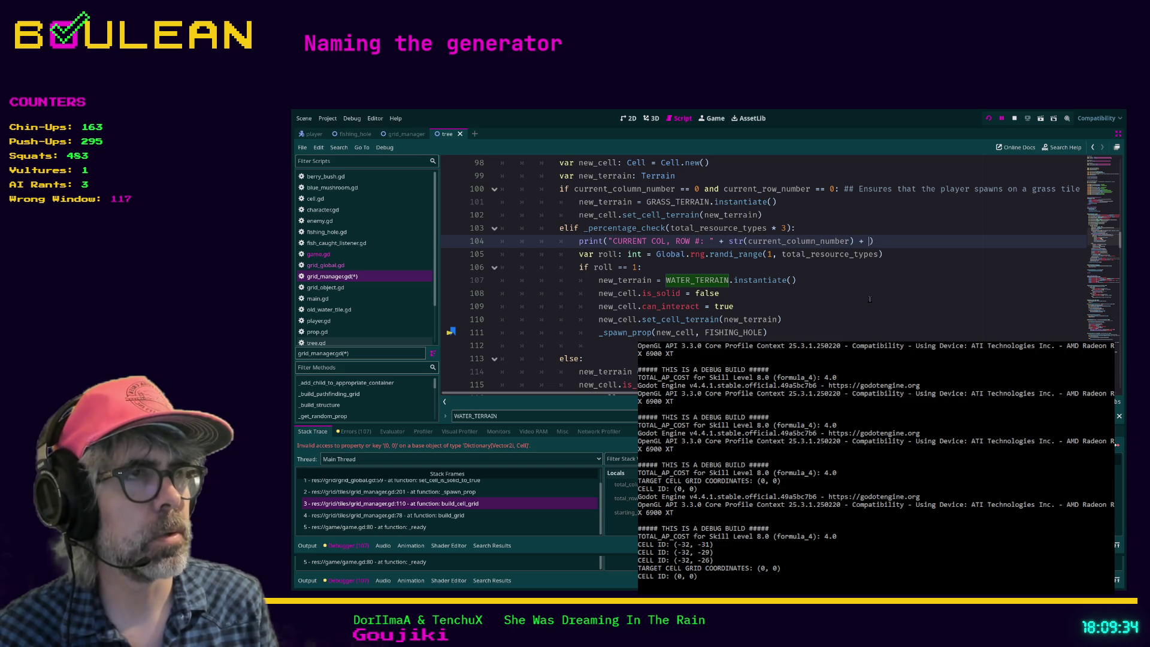
pyautogui.write('", " + ')
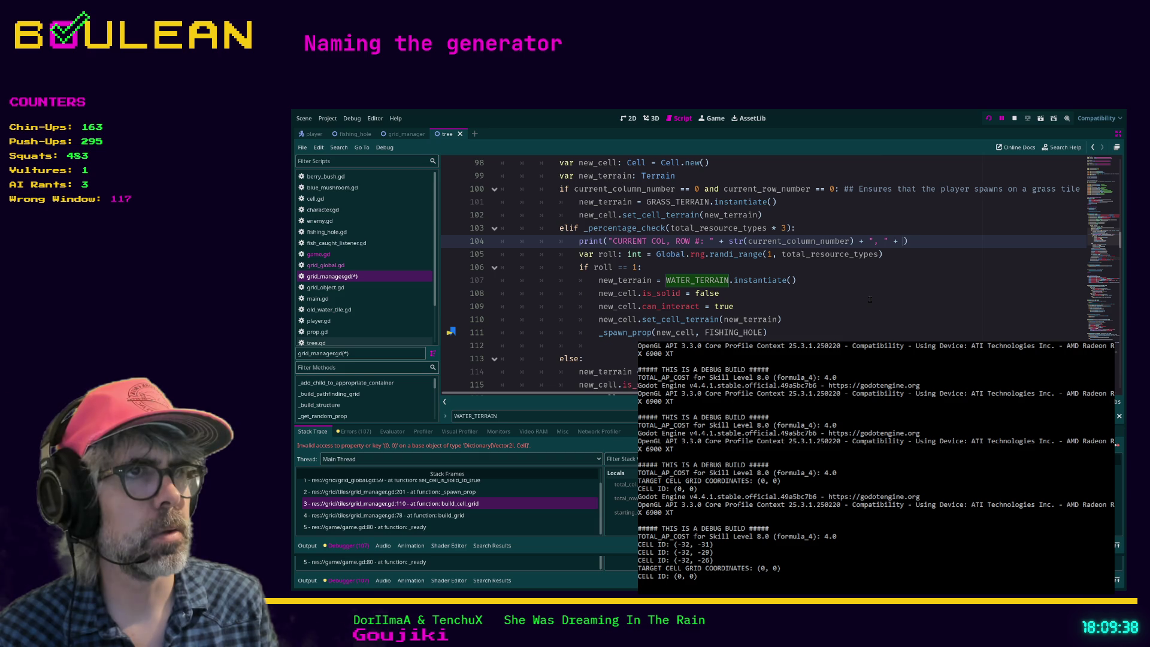
pyautogui.write('str(curr')
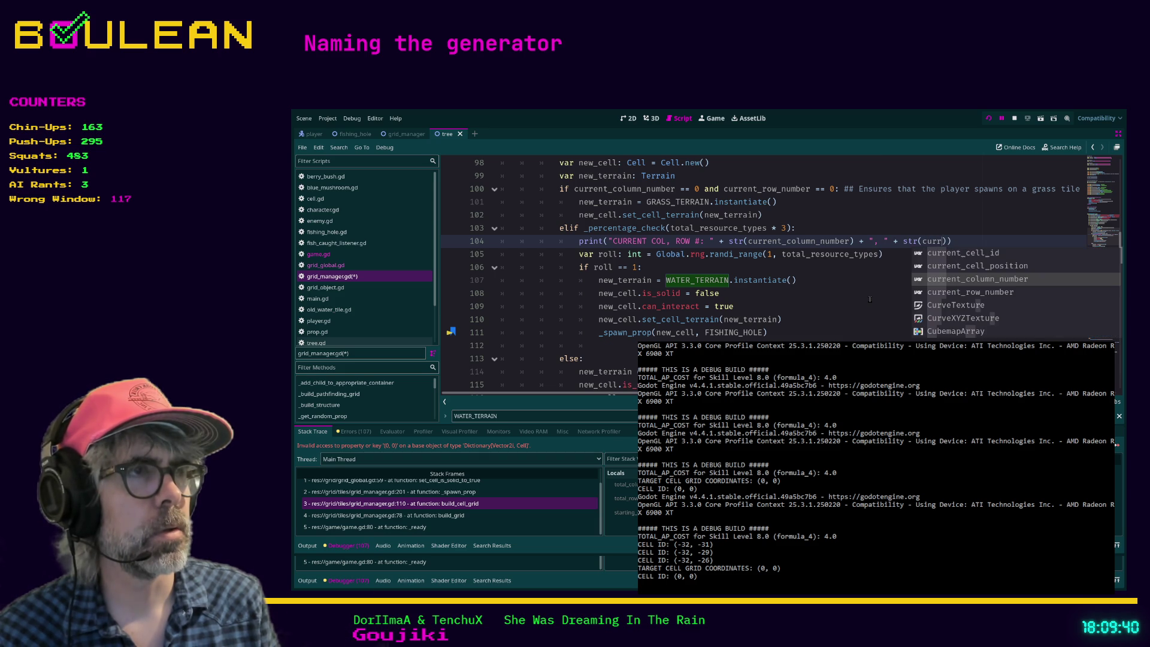
pyautogui.press('Down')
pyautogui.press('Return')
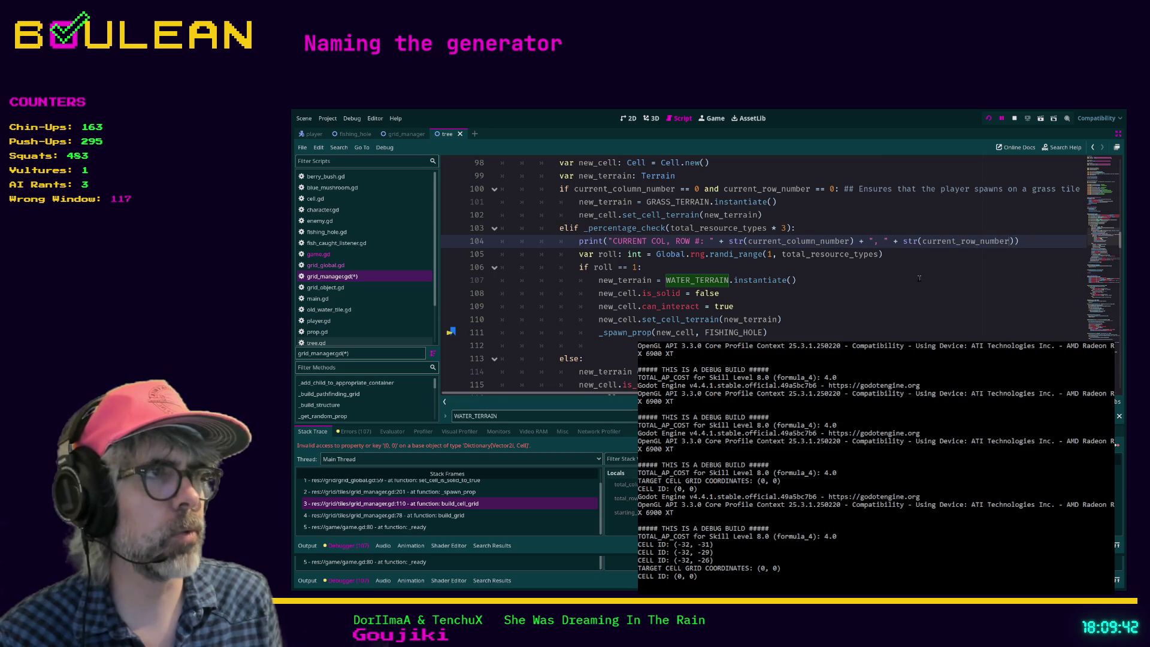
pyautogui.hotkey('ctrl', 's')
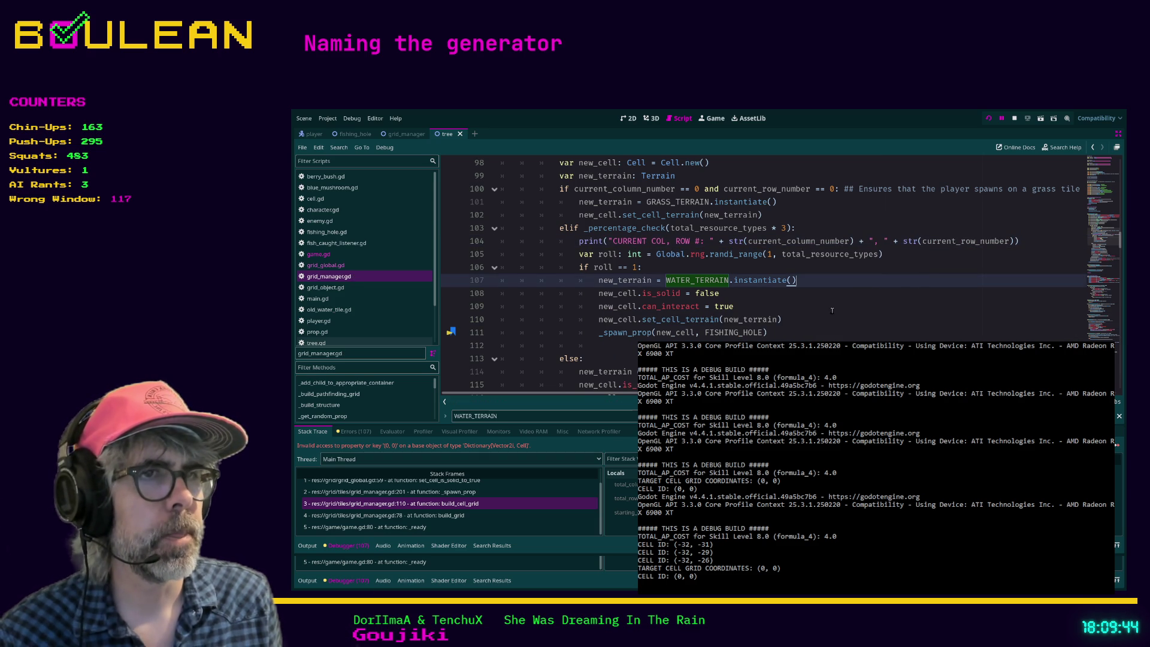
pyautogui.click(797, 329)
# Re-run the game and step stack frames 0 and 1 to set_cell_is_solid_to_true at line 59
pyautogui.press('F5')
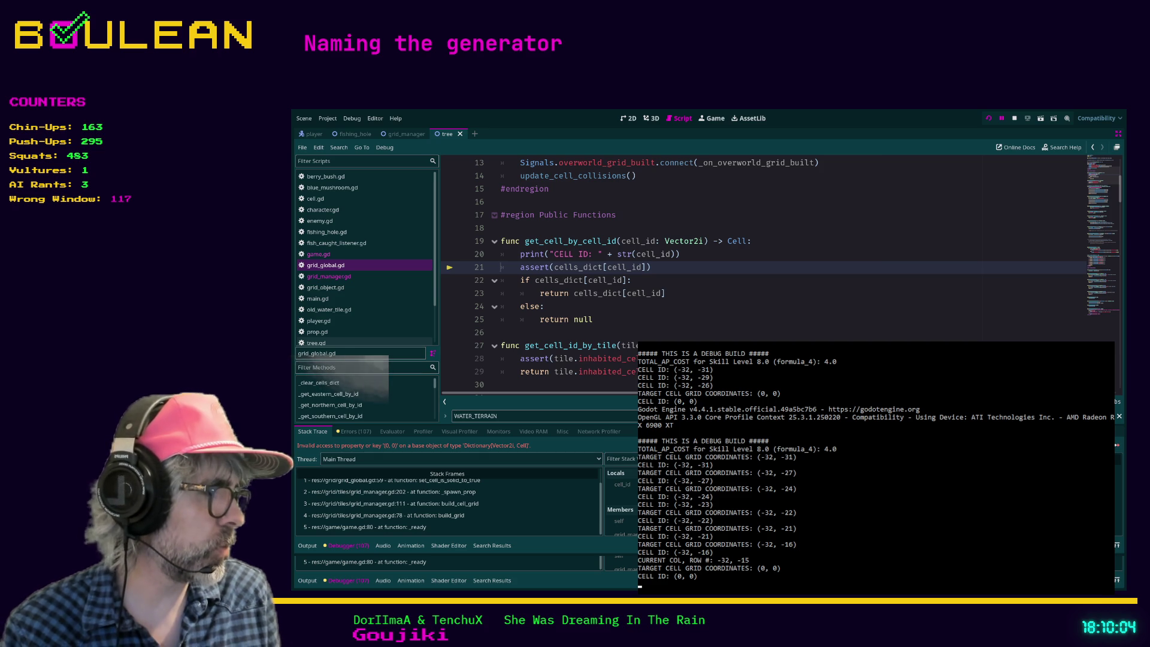
pyautogui.click(546, 306)
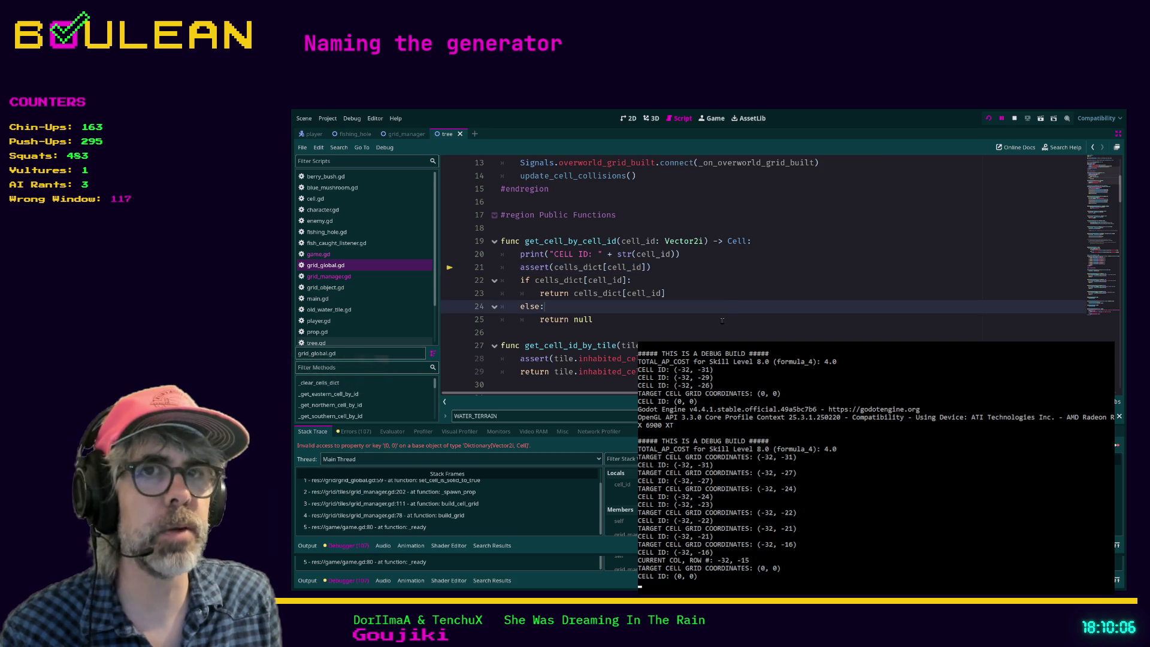
pyautogui.scroll(1, 557, 489)
pyautogui.click(471, 496)
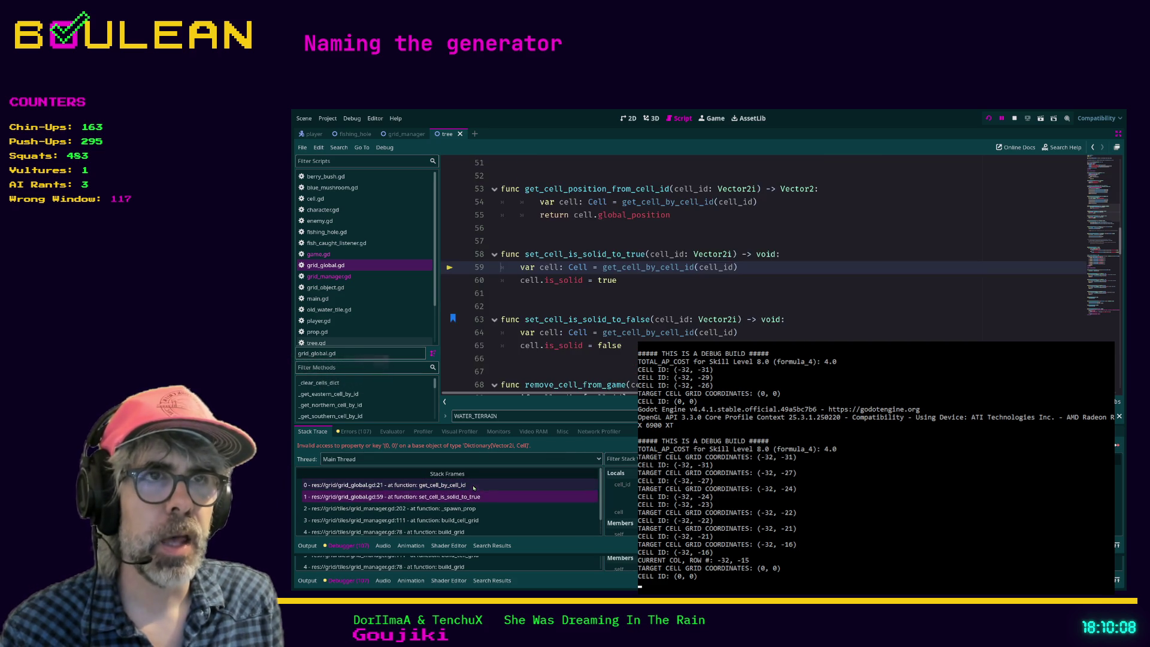
pyautogui.click(471, 485)
pyautogui.click(472, 497)
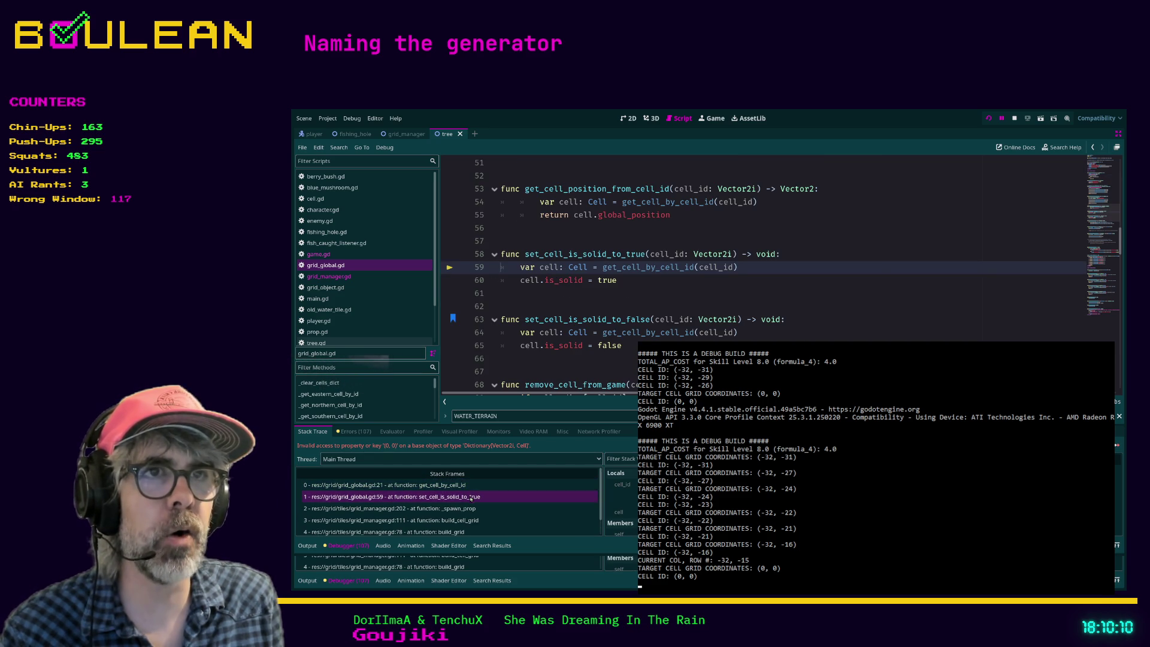
# Follow stack frames 2 and 3 to _spawn_prop at line 202 and build_cell_grid at line 111
pyautogui.click(468, 508)
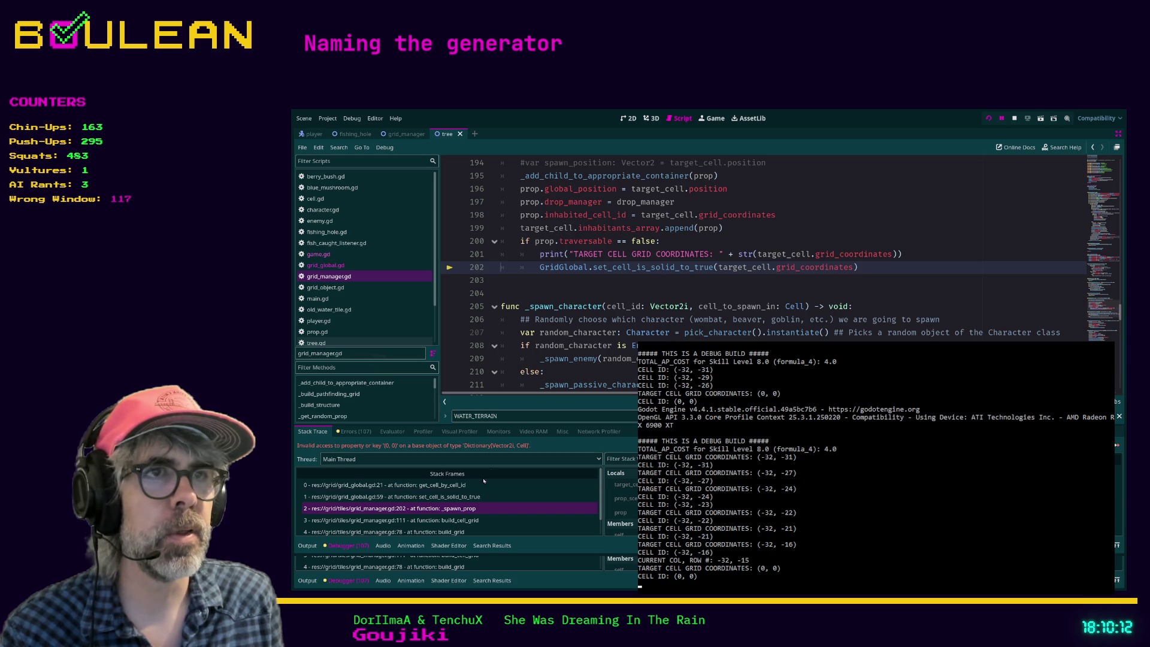
pyautogui.click(464, 521)
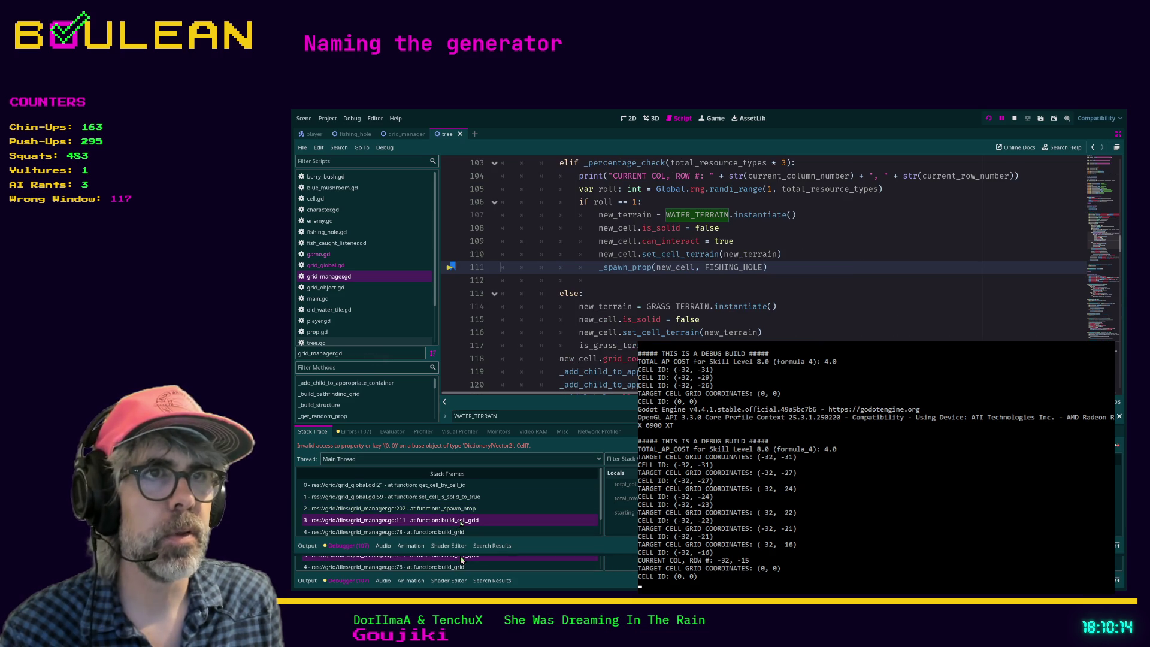
pyautogui.scroll(1, 520, 330)
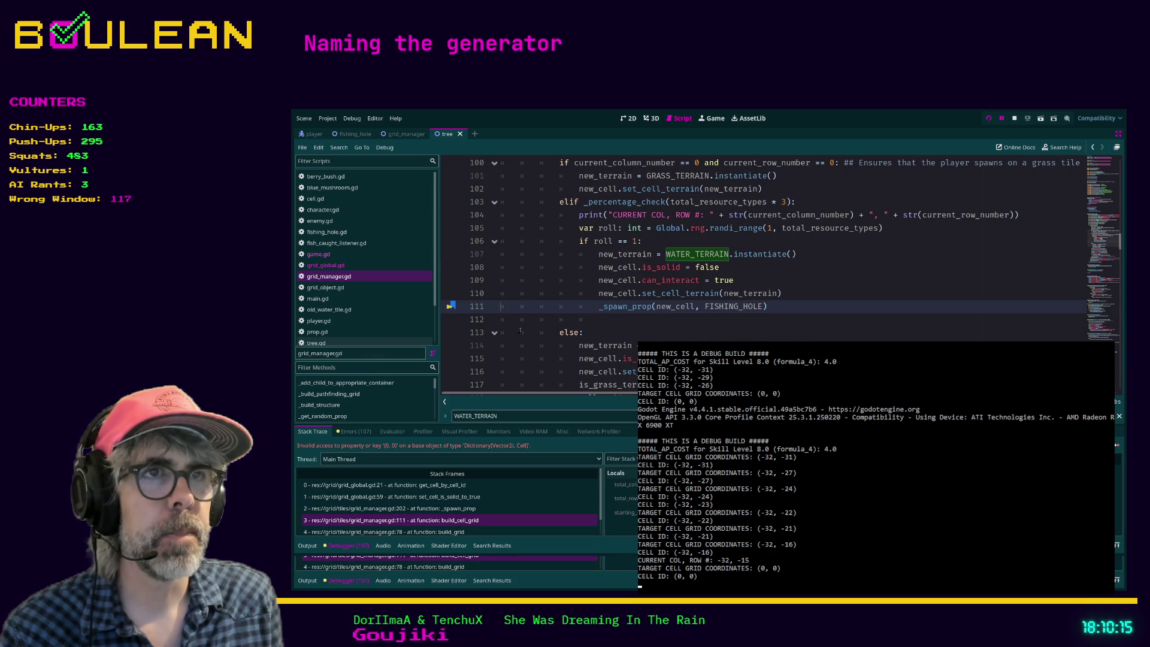
pyautogui.click(618, 292)
pyautogui.scroll(-2, 605, 300)
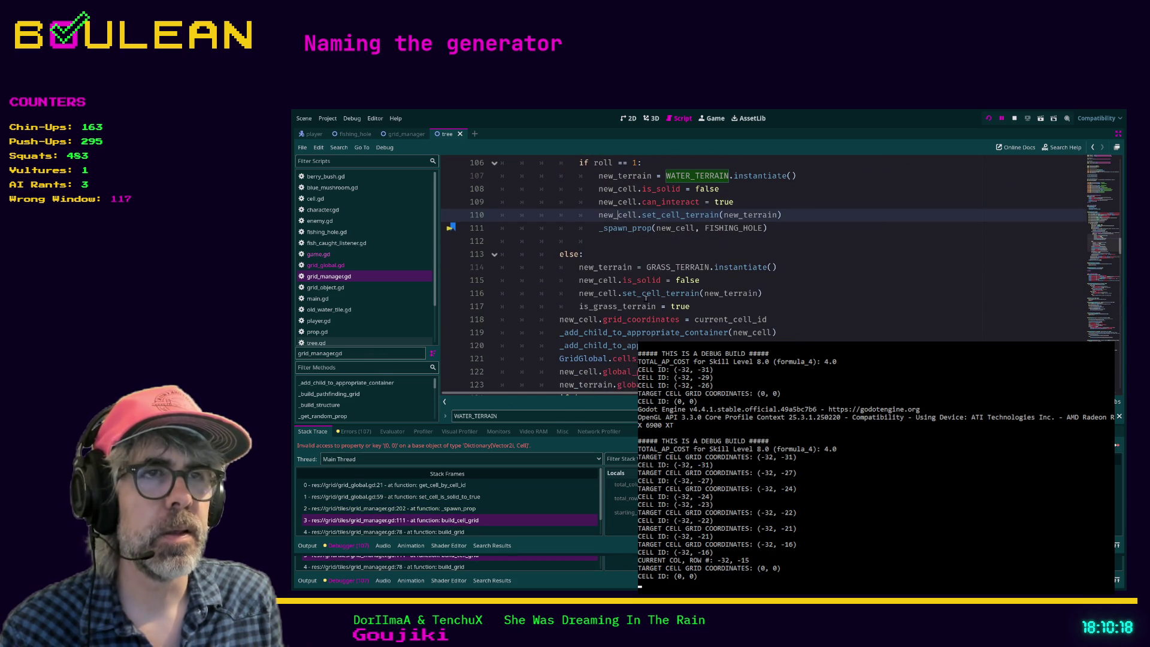
pyautogui.scroll(-1, 628, 297)
pyautogui.scroll(-3, 594, 319)
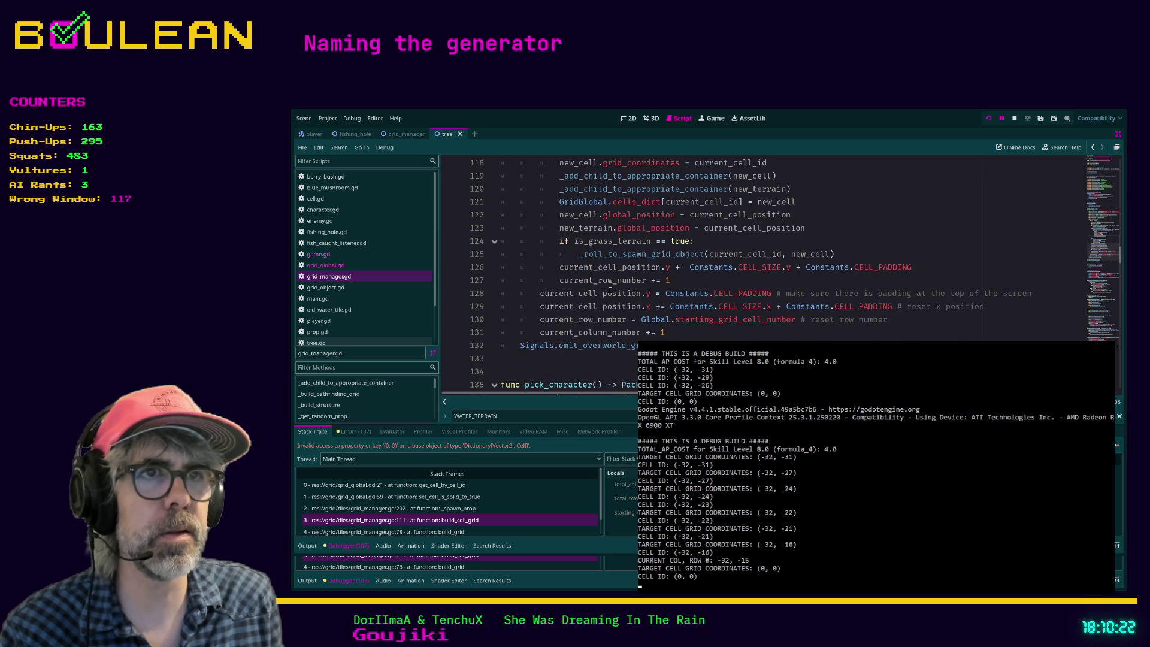
pyautogui.scroll(1, 614, 295)
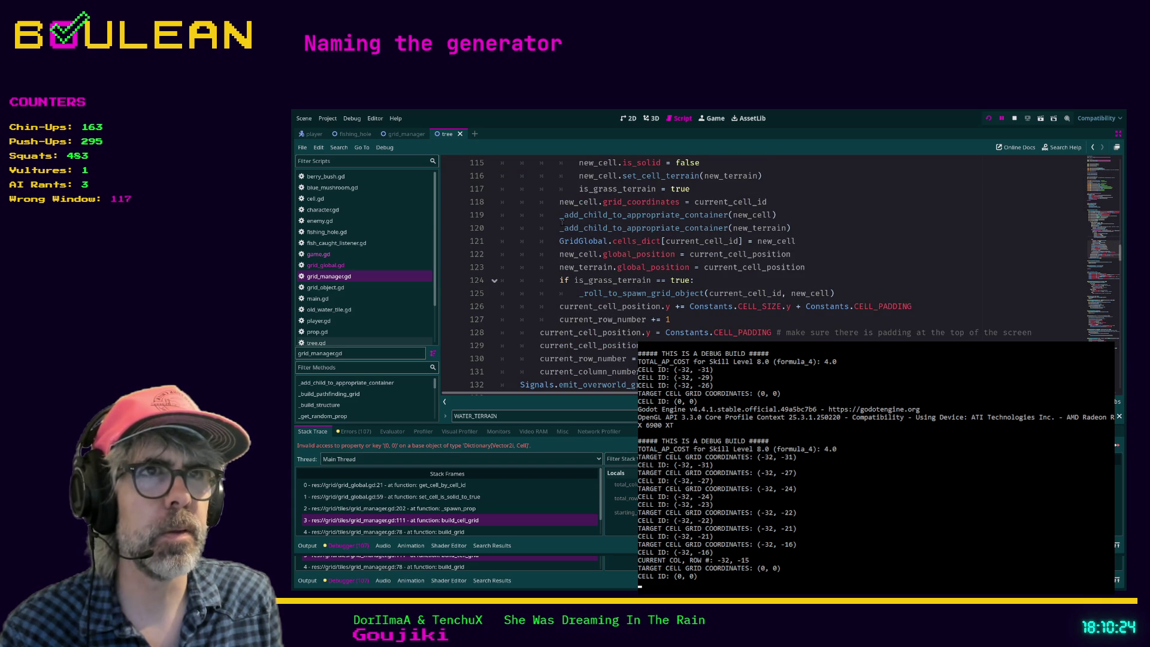
pyautogui.click(560, 204)
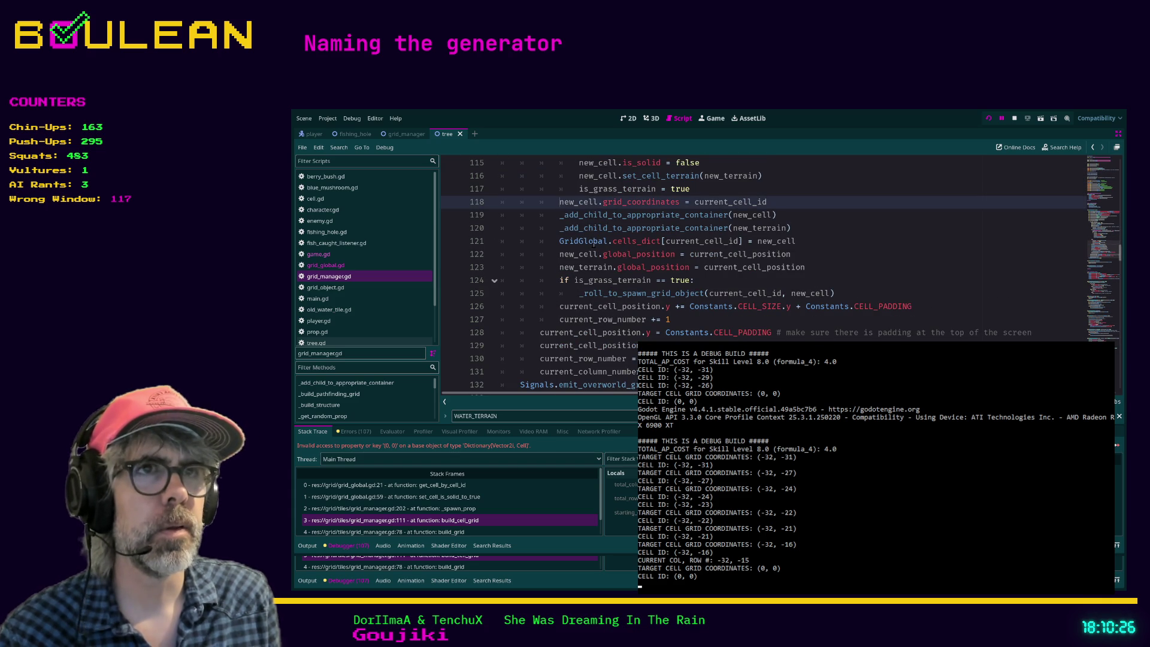
pyautogui.click(758, 214)
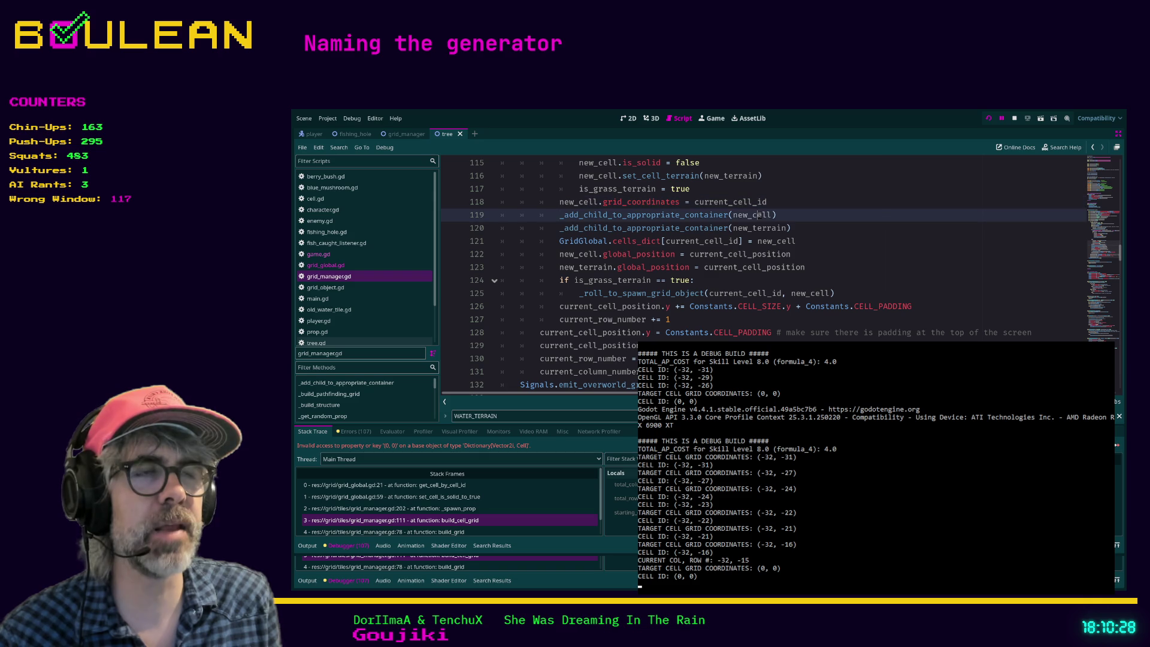
pyautogui.scroll(1, 794, 218)
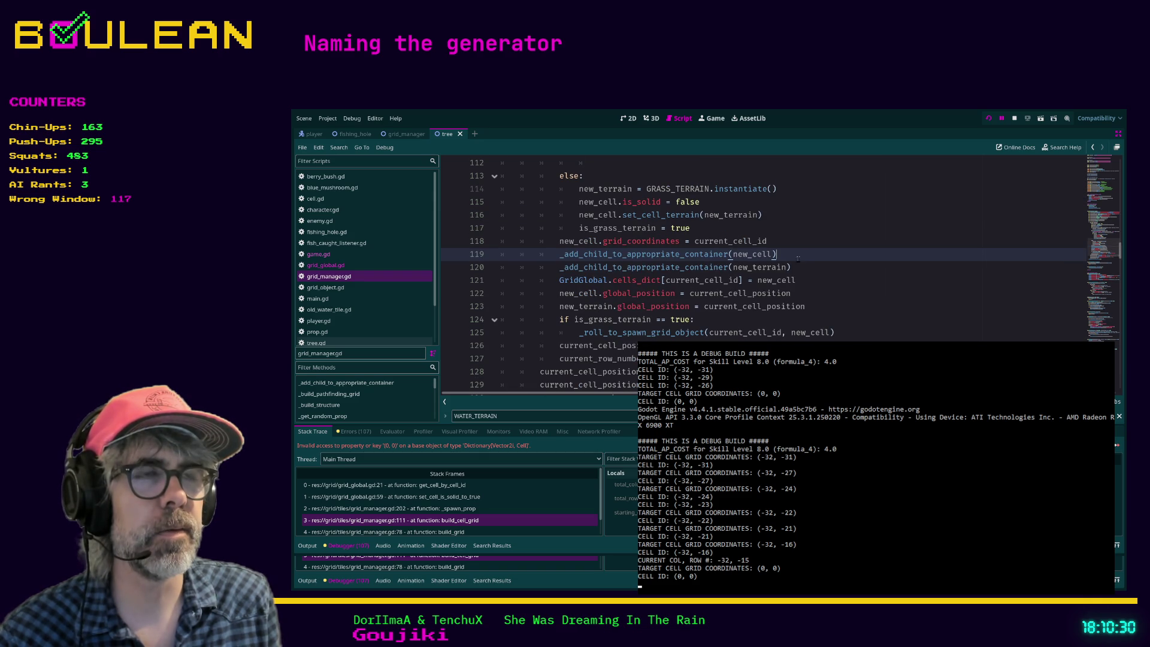
pyautogui.moveTo(779, 254); pyautogui.dragTo(727, 254)
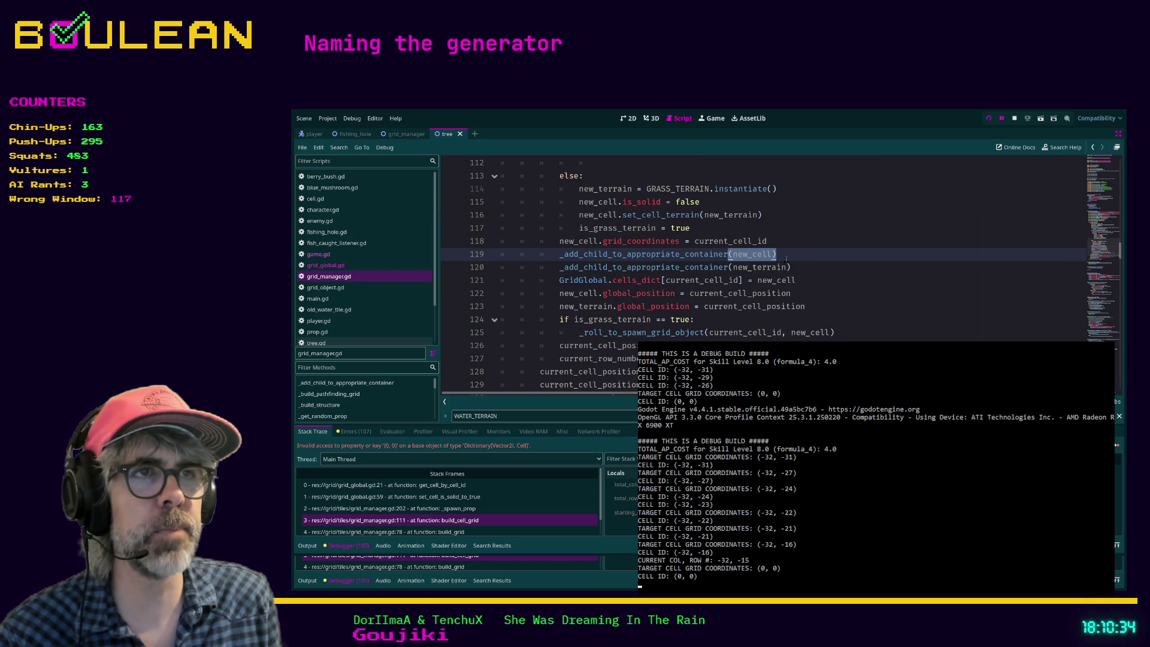
pyautogui.click(770, 254)
pyautogui.scroll(3, 807, 281)
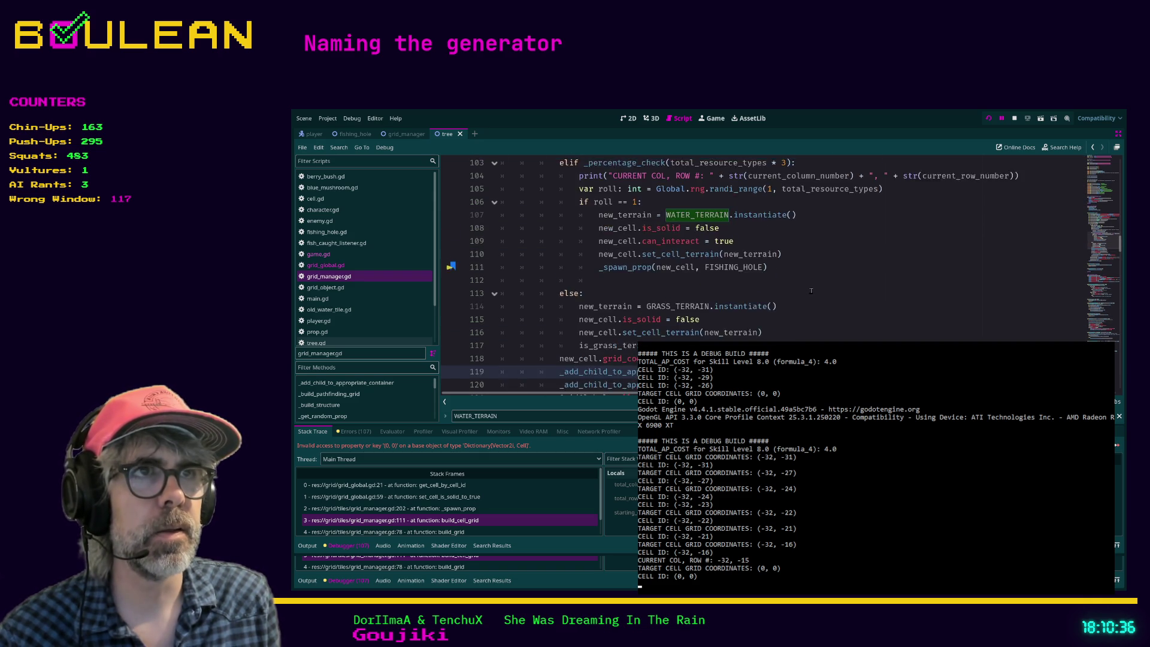
pyautogui.scroll(-2, 809, 286)
pyautogui.scroll(2, 811, 291)
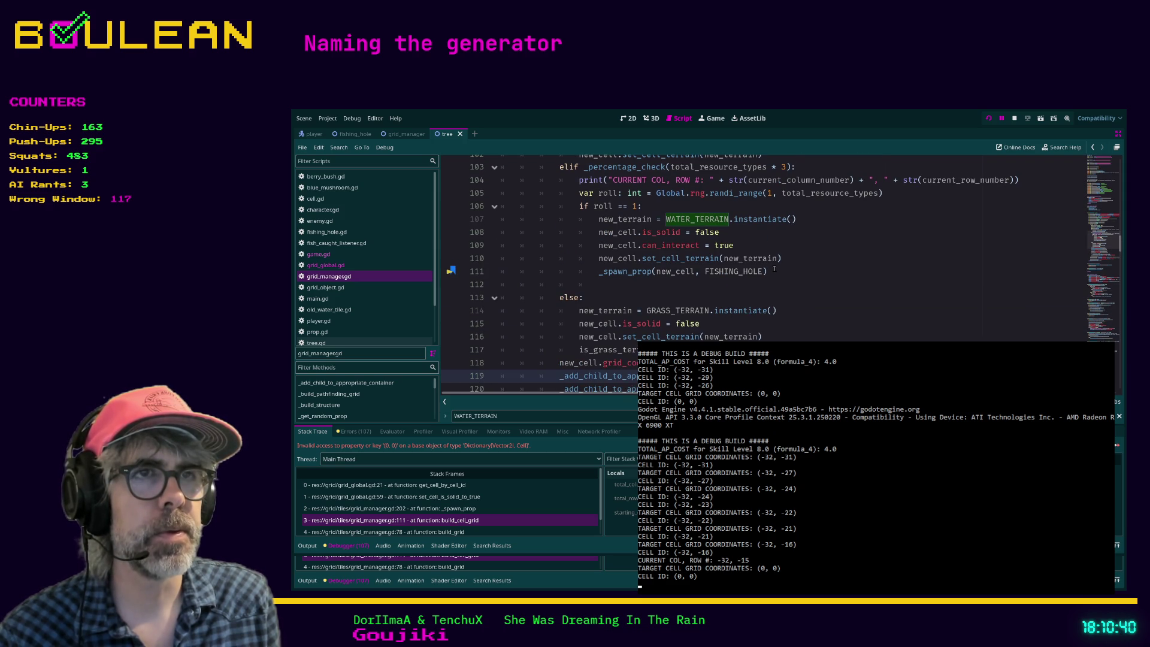
pyautogui.click(775, 269)
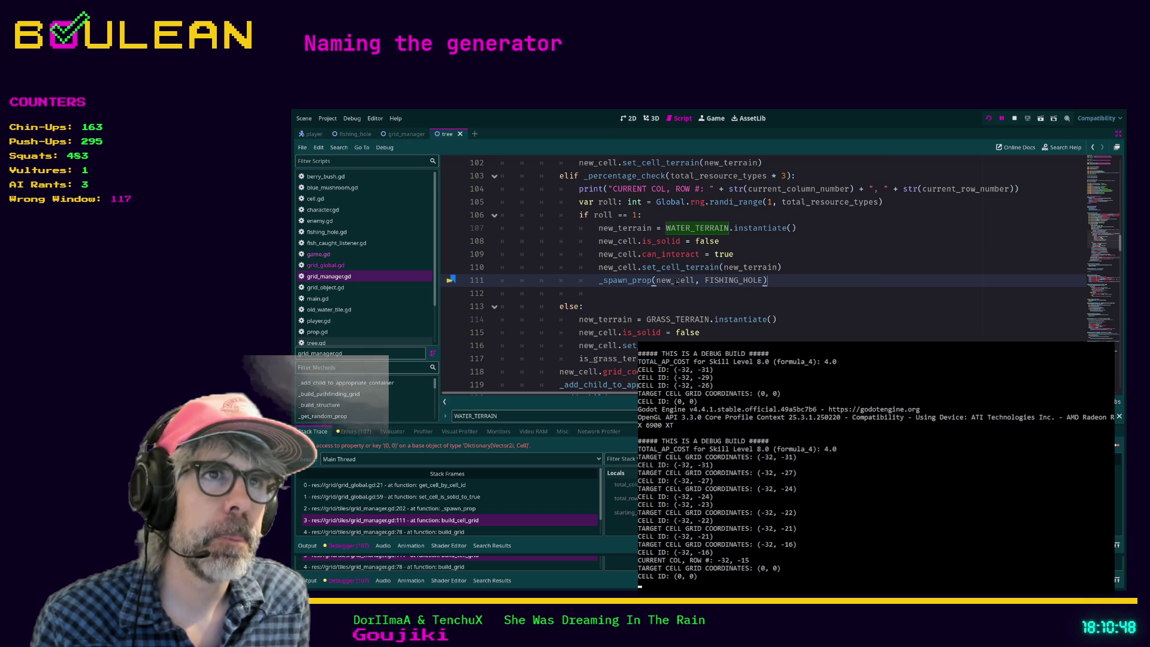
pyautogui.scroll(1, 659, 309)
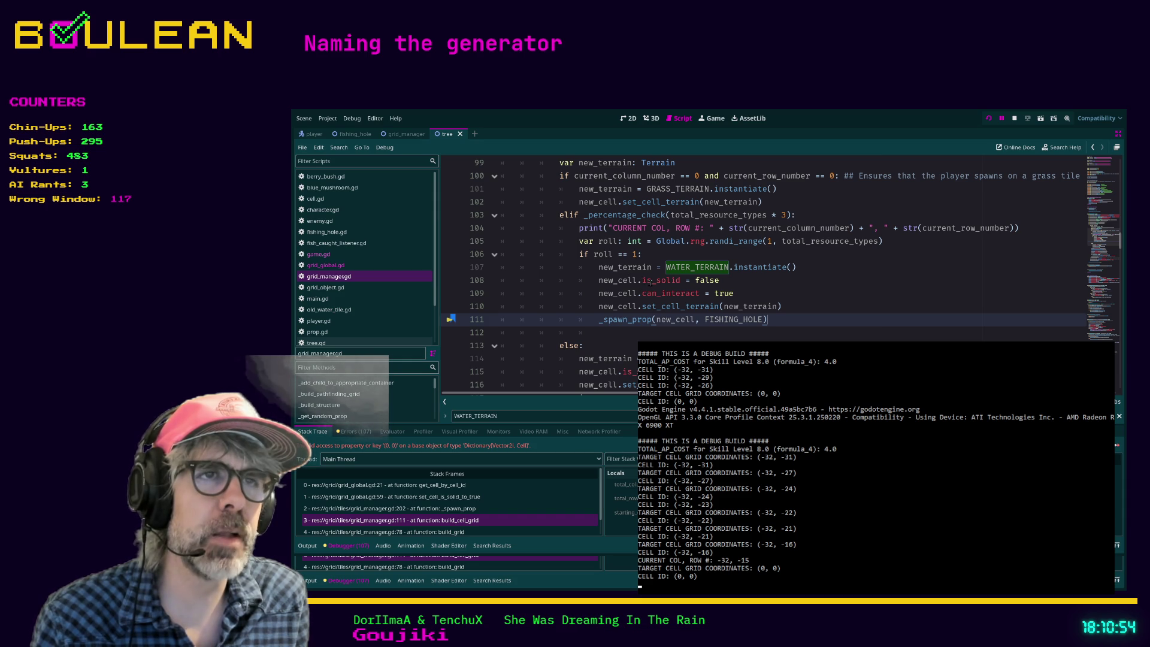
# Check new_cell's uses on line 111, then go to the _spawn_prop definition at line 191
pyautogui.scroll(3, 654, 317)
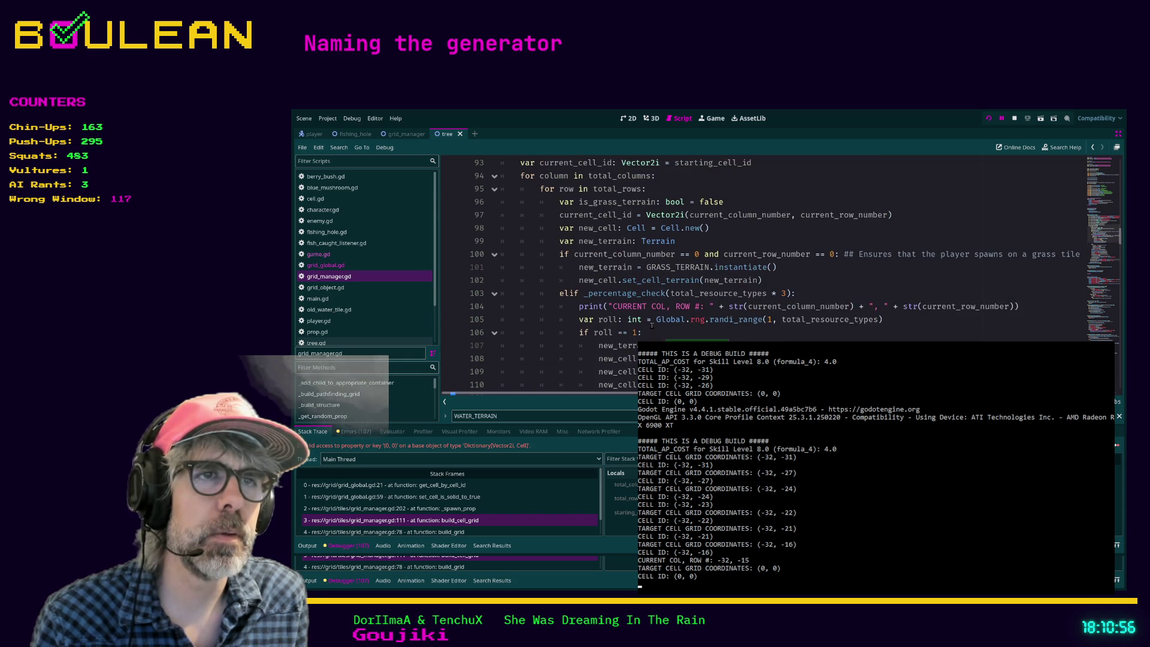
pyautogui.scroll(-3, 653, 324)
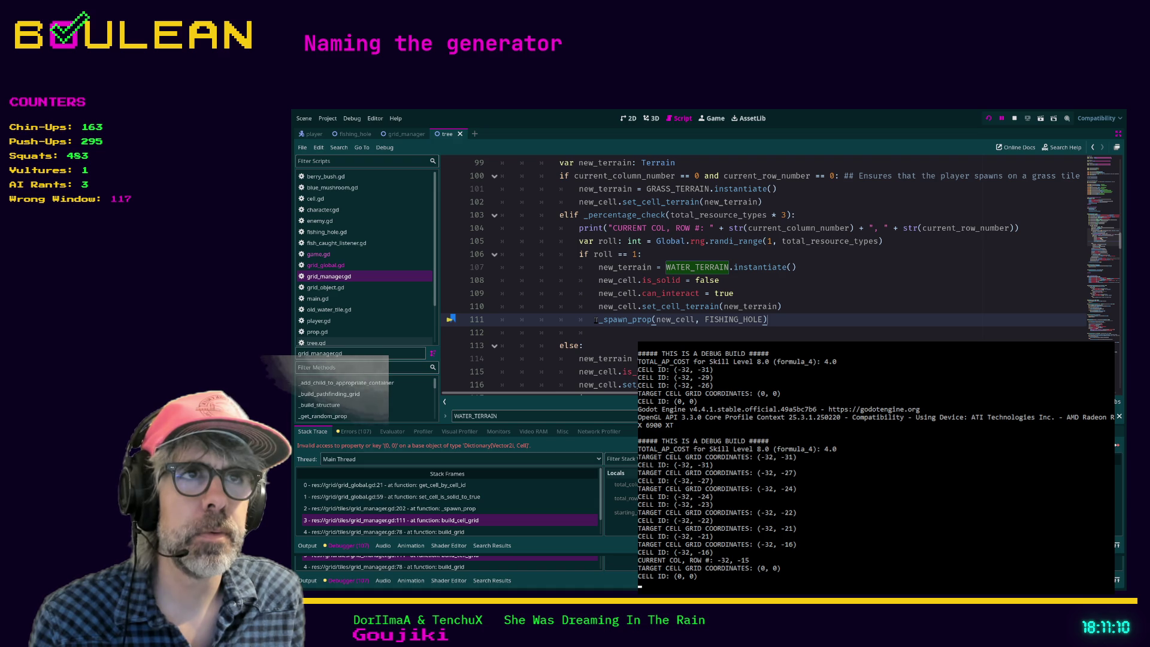
pyautogui.click(596, 320)
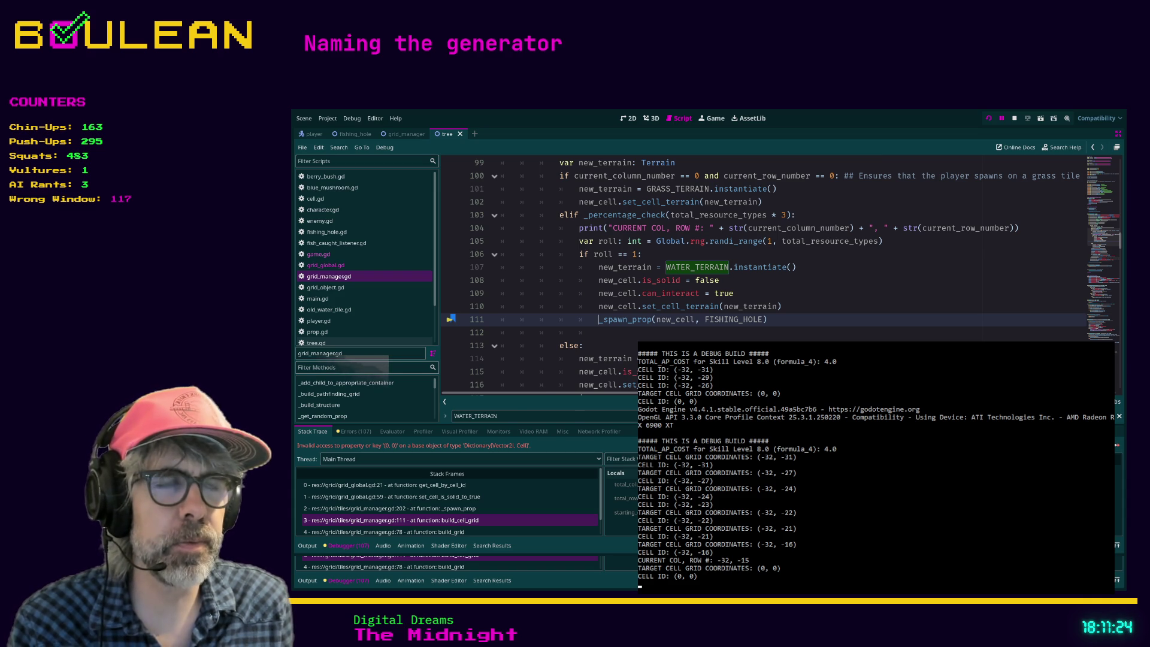
pyautogui.click(789, 307)
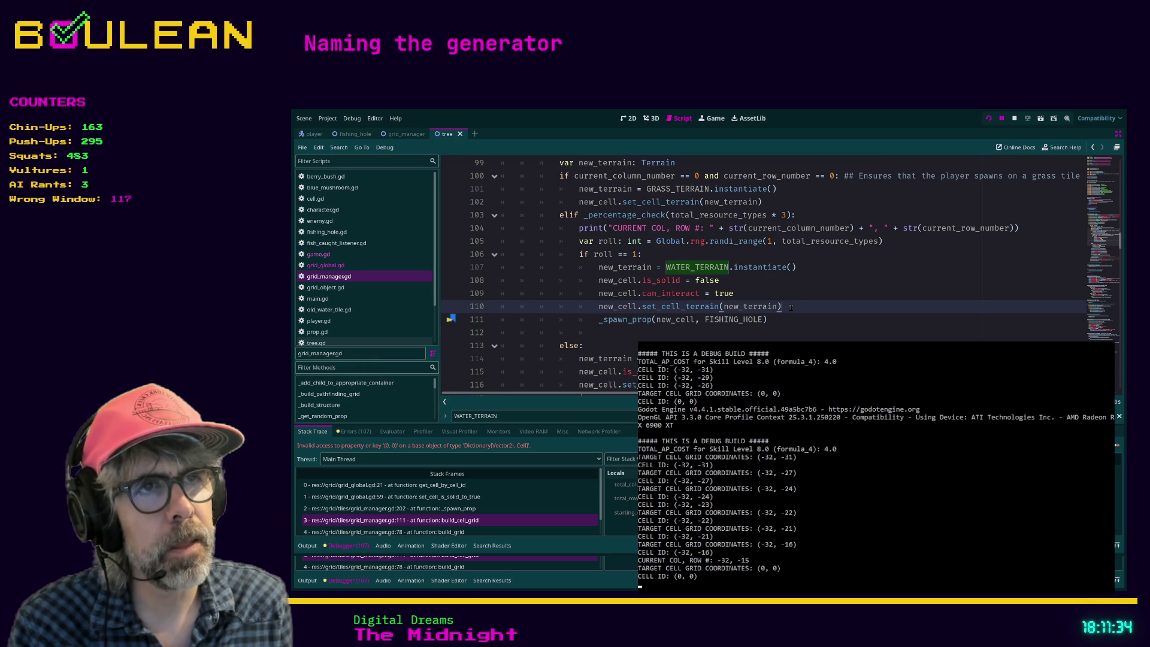
pyautogui.scroll(1, 795, 318)
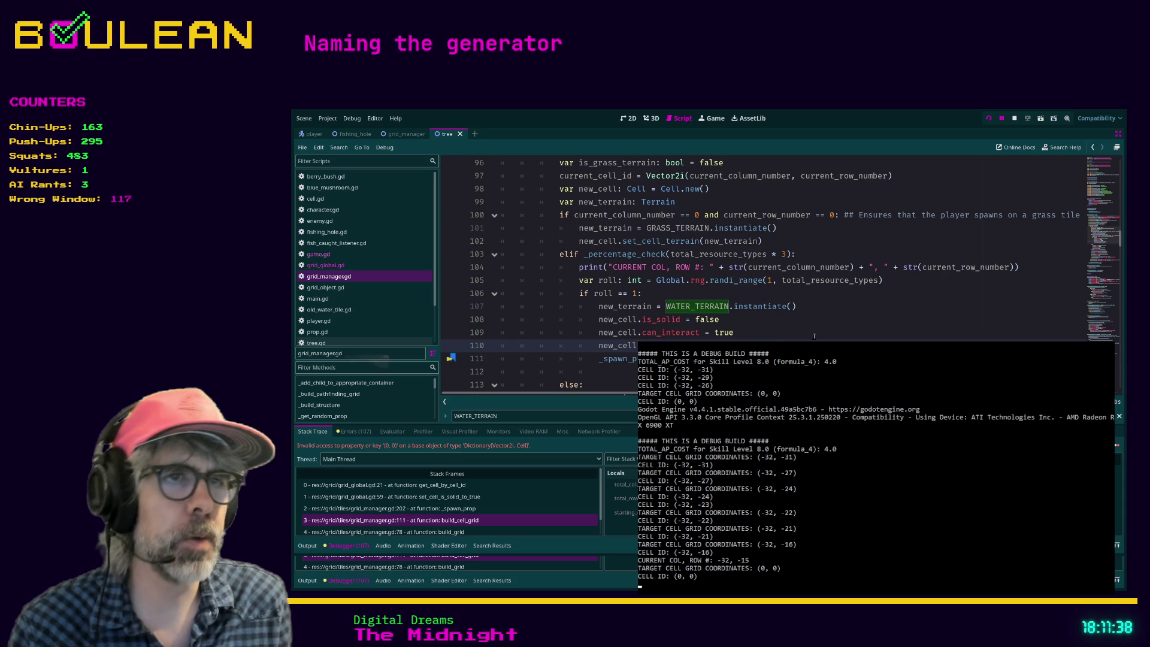
pyautogui.scroll(-1, 673, 319)
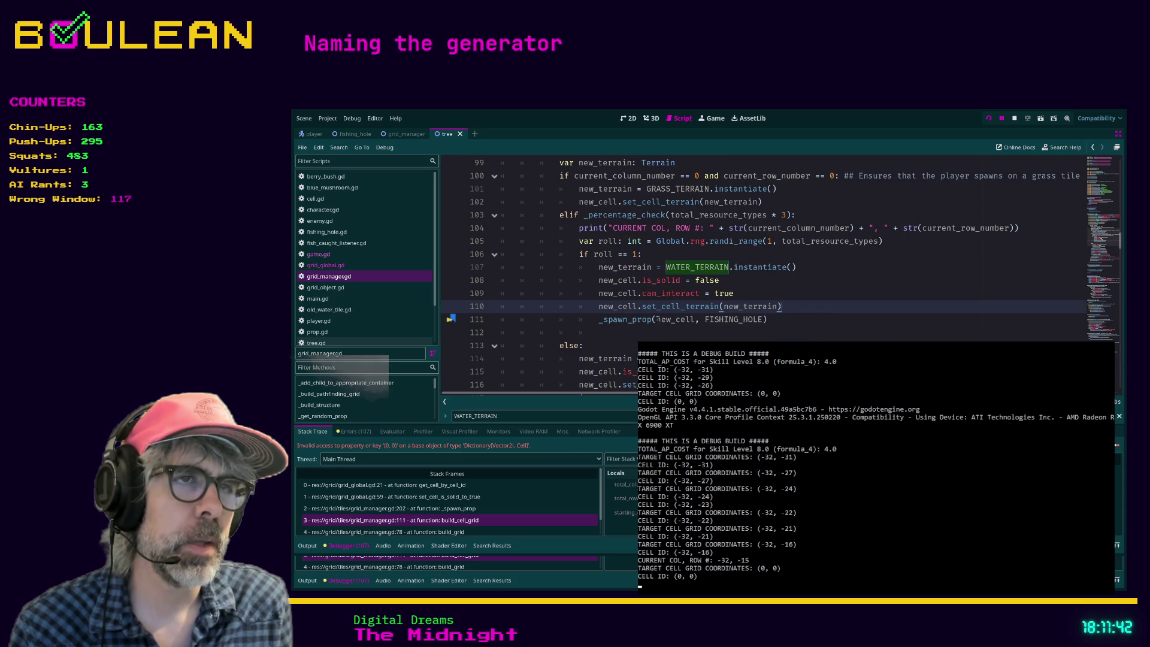
pyautogui.doubleClick(674, 320)
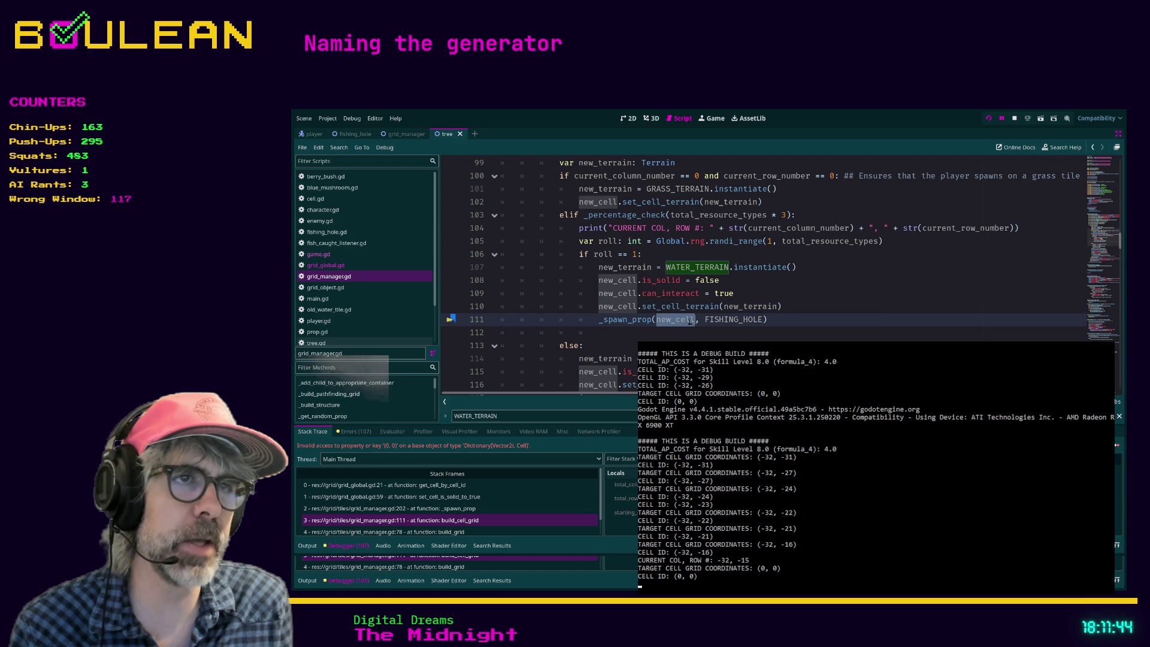
pyautogui.click(694, 321)
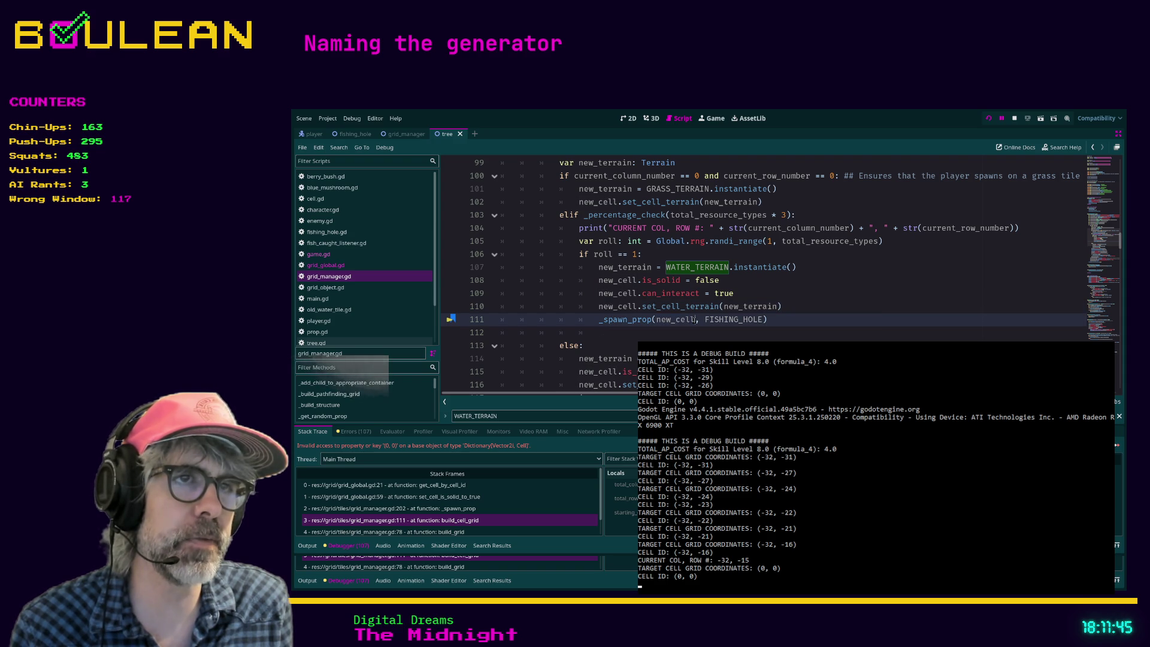
pyautogui.click(655, 321)
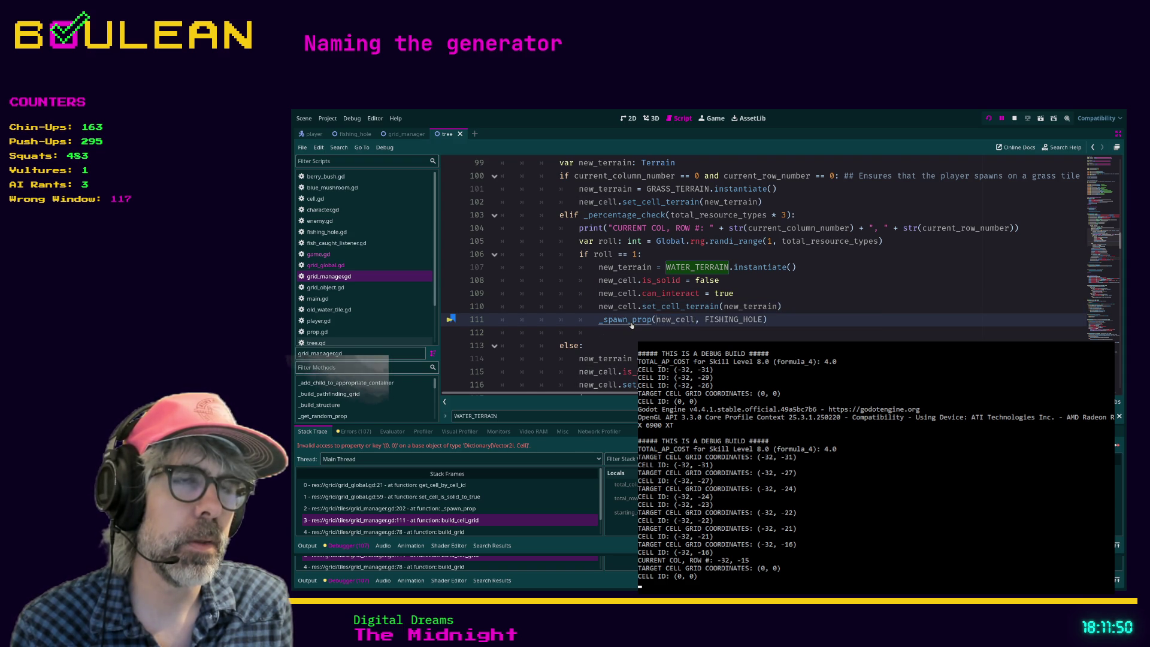
pyautogui.keyDown('ctrl'); pyautogui.click(631, 321); pyautogui.keyUp('ctrl')
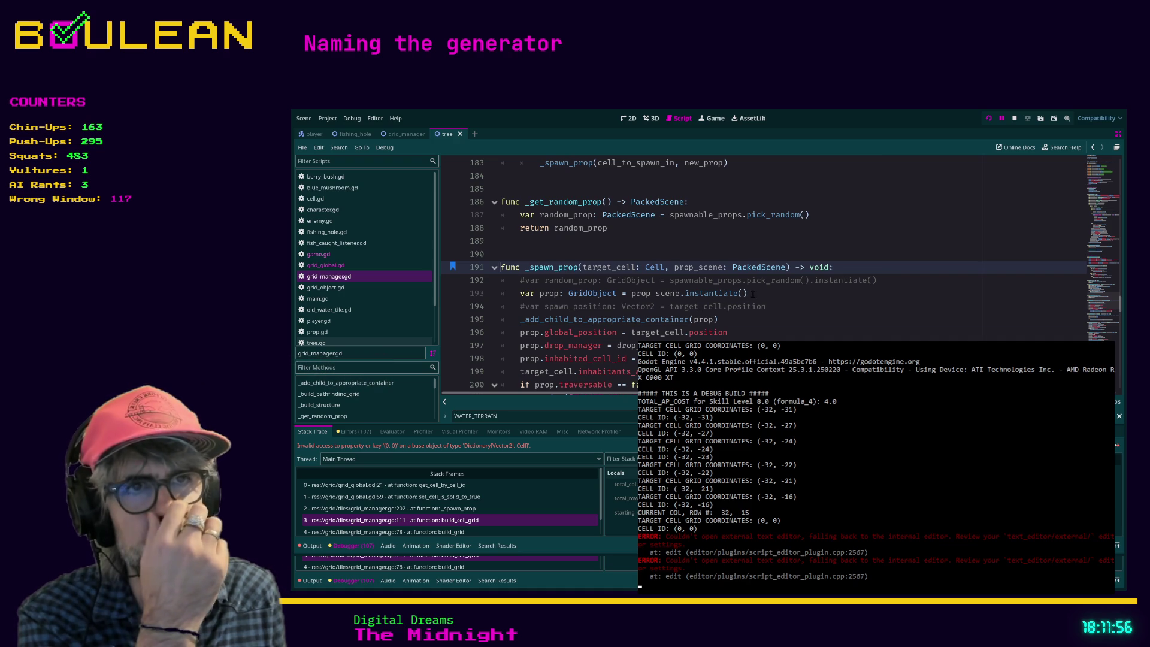
# Highlight target_cell's uses, then pick the build_cell_grid frame to return to line 111
pyautogui.scroll(-1, 753, 294)
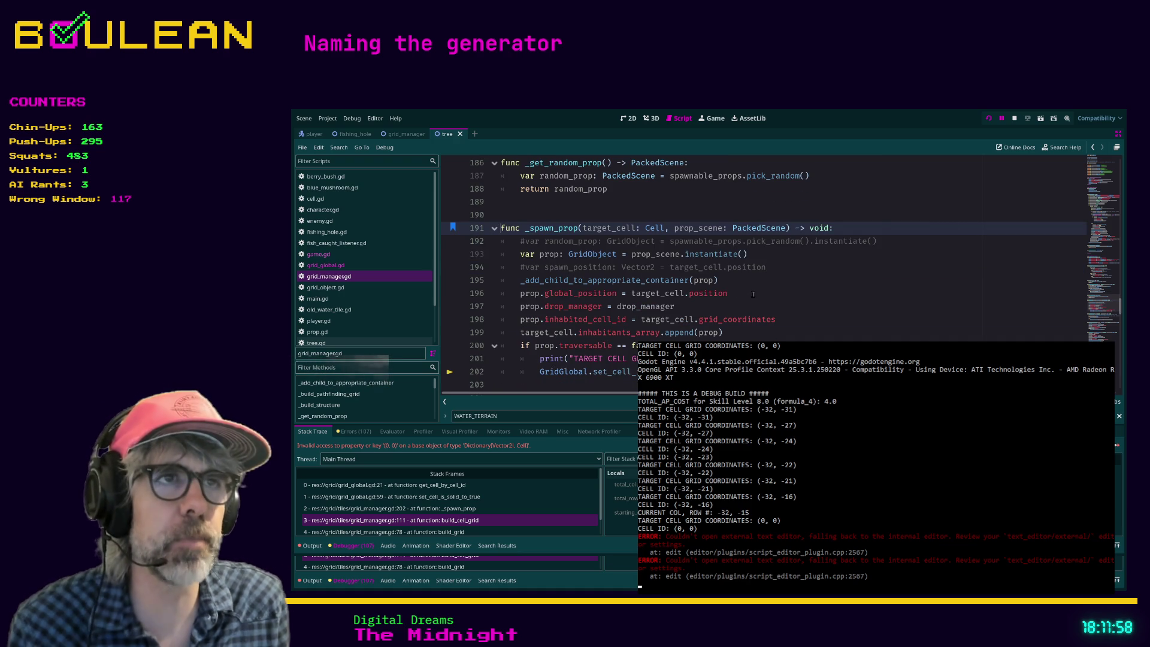
pyautogui.doubleClick(618, 229)
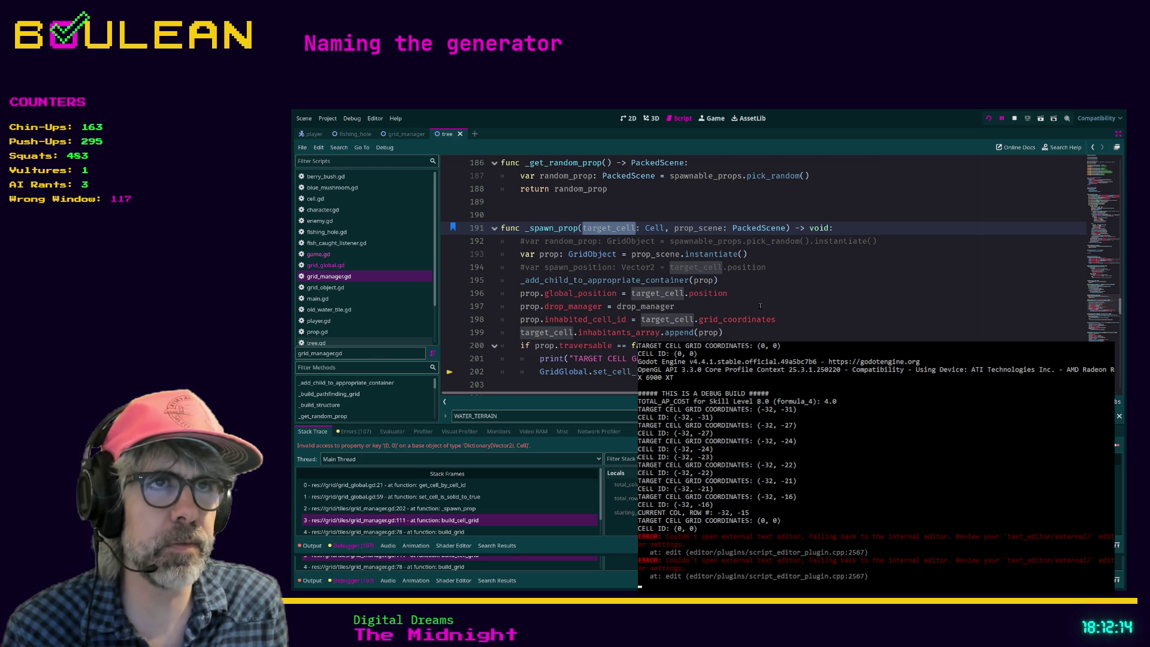
pyautogui.click(446, 485)
# Delete the _spawn_prop(new_cell, FISHING_HOLE) line 111 and its leftover blank line
pyautogui.click(471, 520)
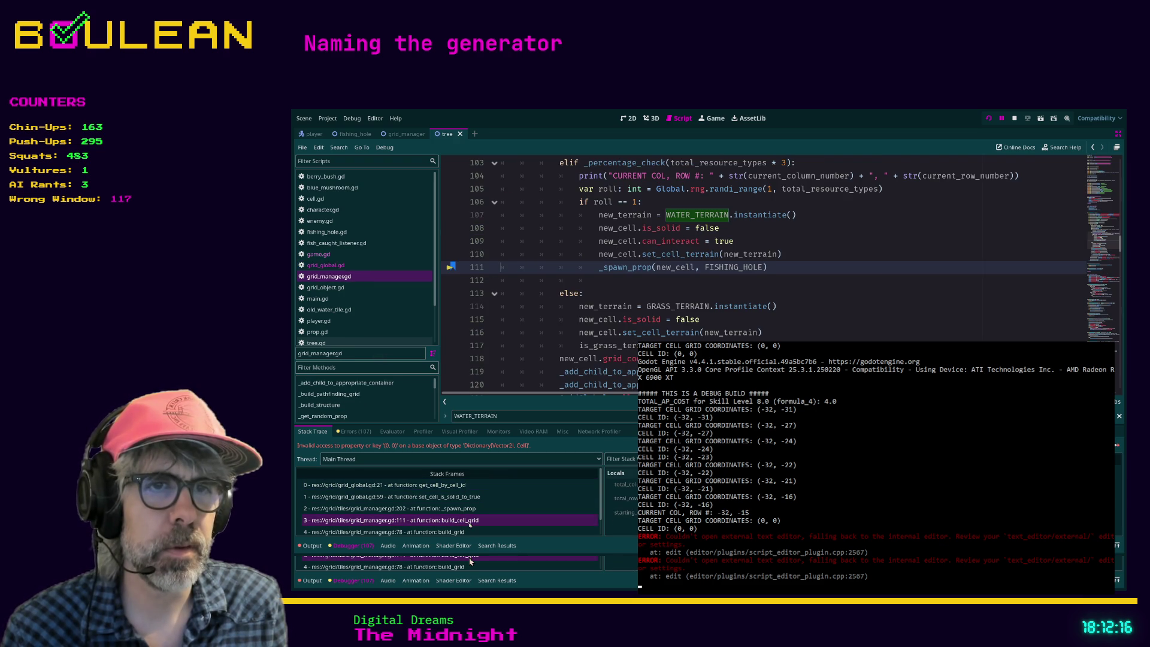
pyautogui.scroll(1, 638, 325)
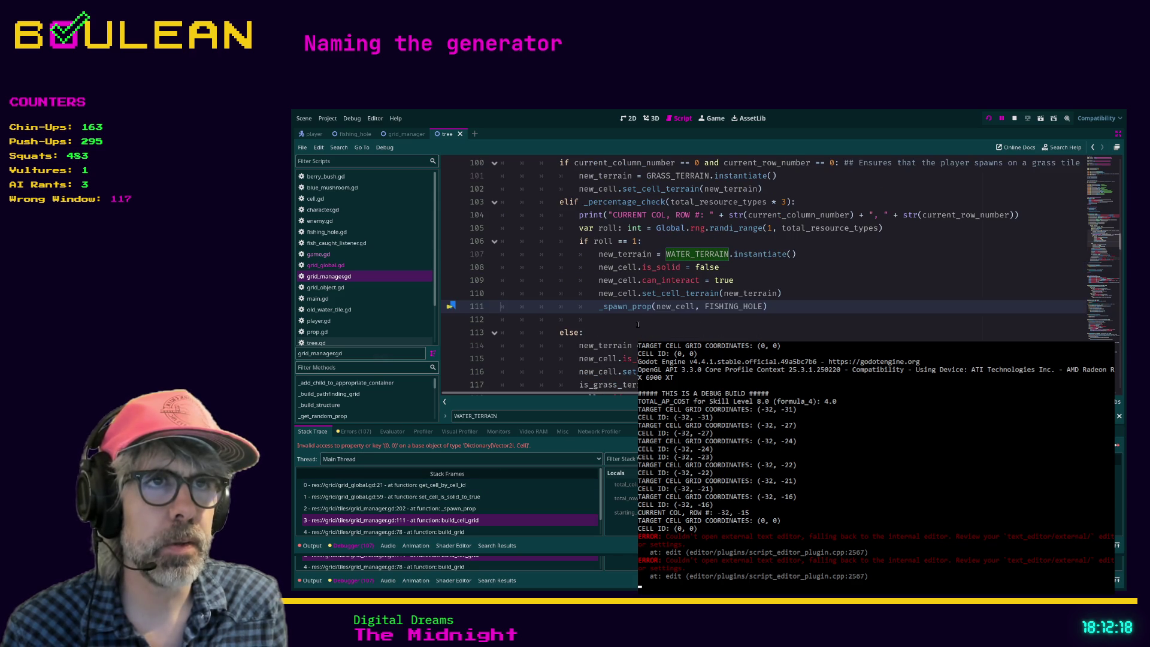
pyautogui.moveTo(784, 308); pyautogui.dragTo(477, 305)
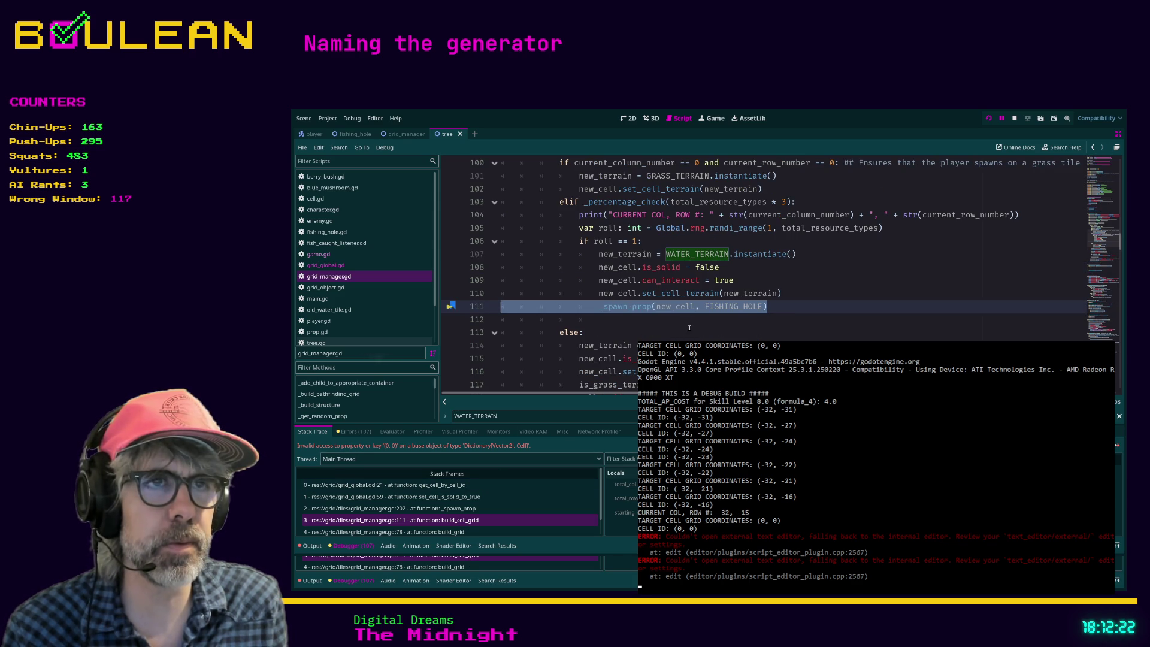
pyautogui.press('BackSpace')
pyautogui.press('Delete')
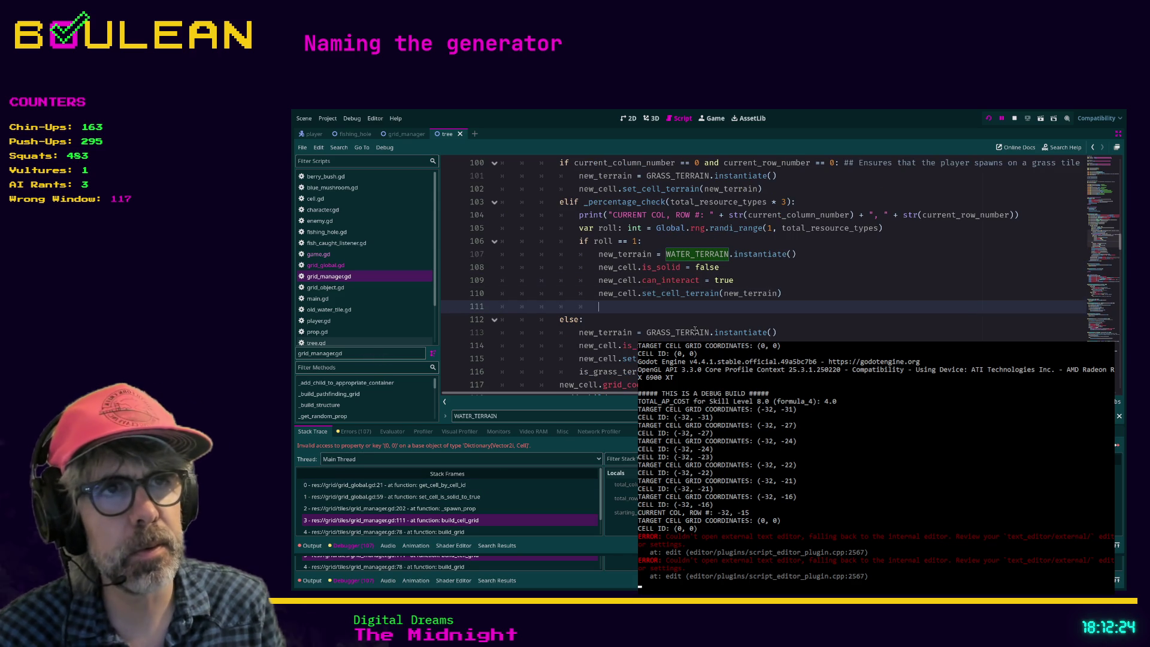
pyautogui.hotkey('shift', 'Home')
pyautogui.press('BackSpace')
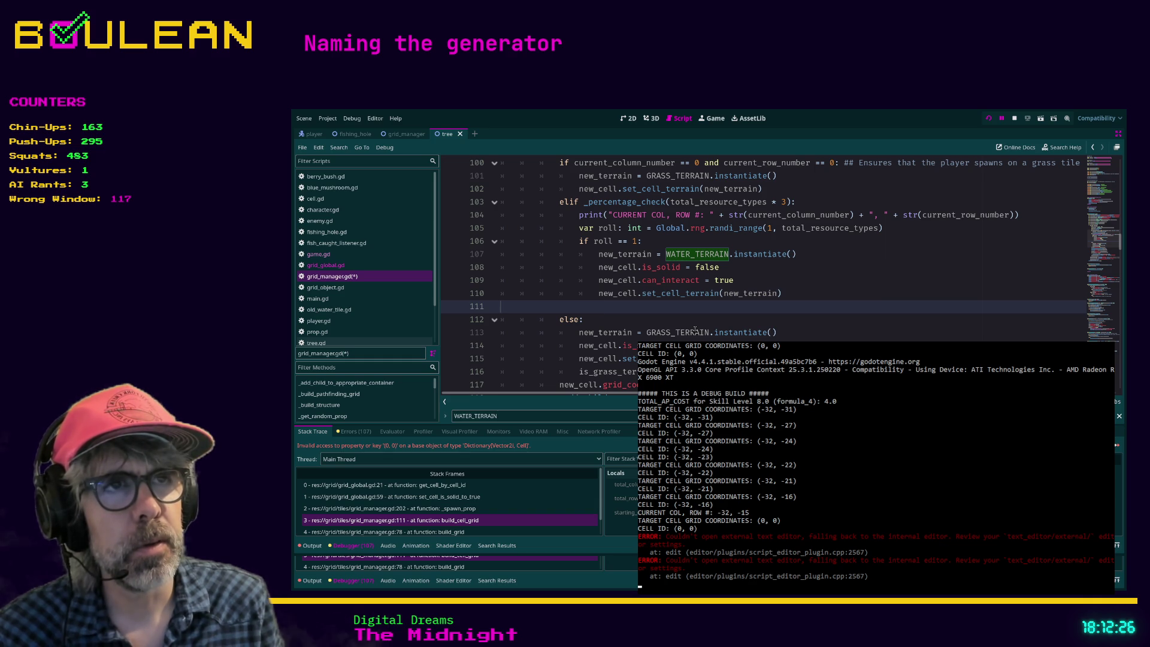
pyautogui.press('BackSpace')
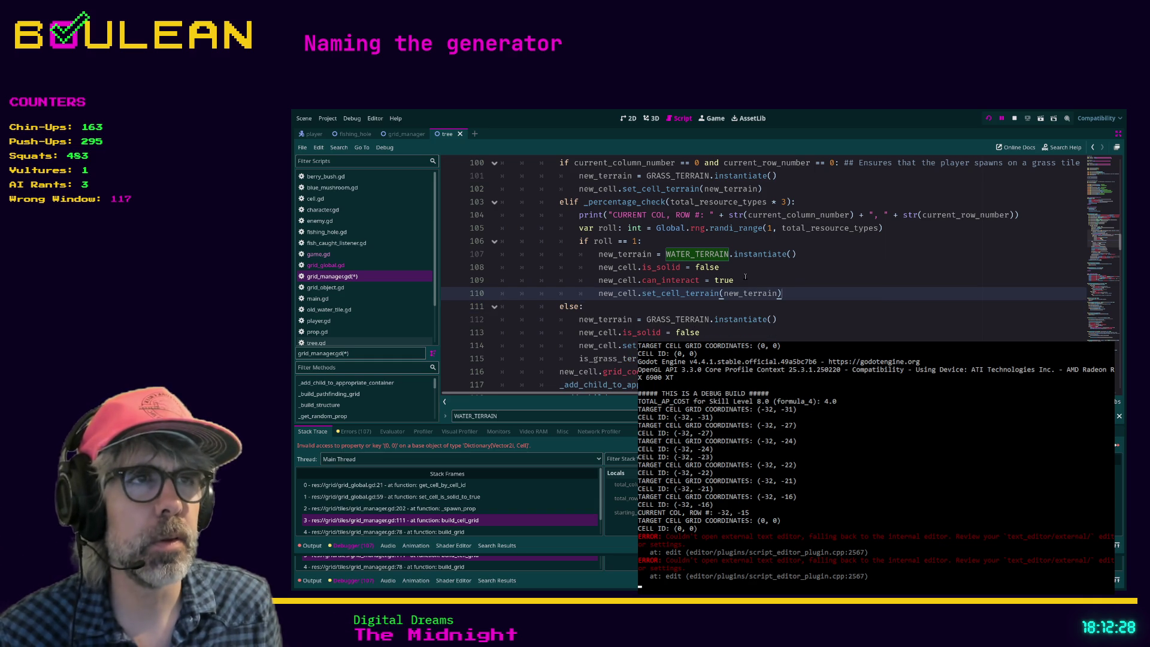
pyautogui.scroll(-2, 633, 306)
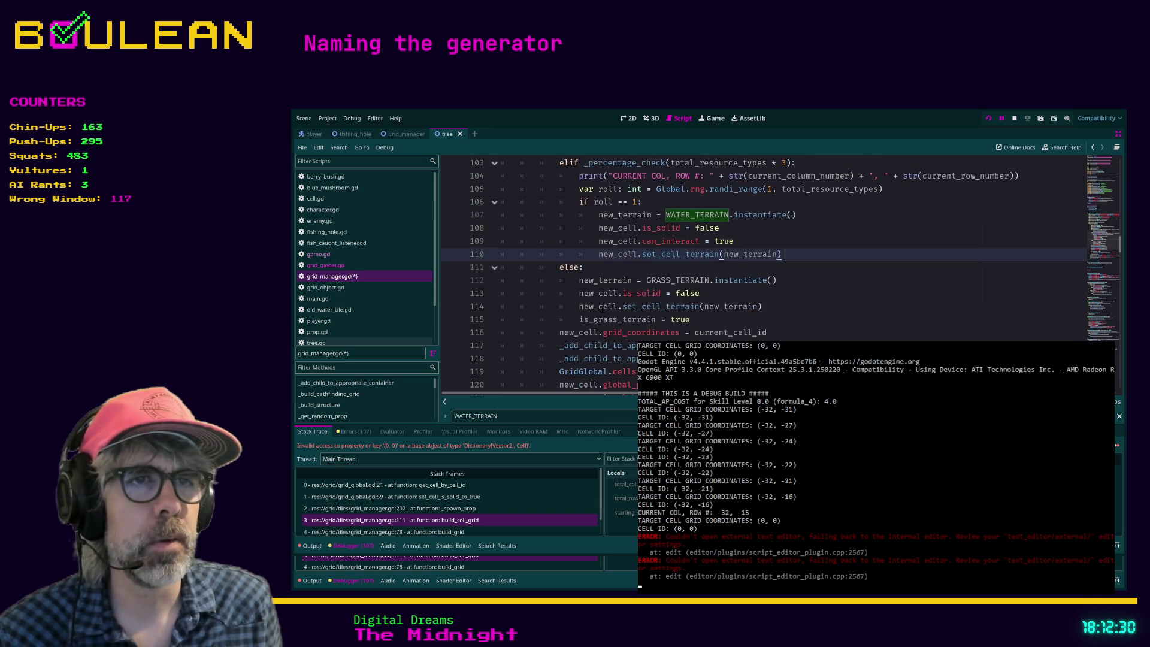
pyautogui.scroll(-2, 575, 306)
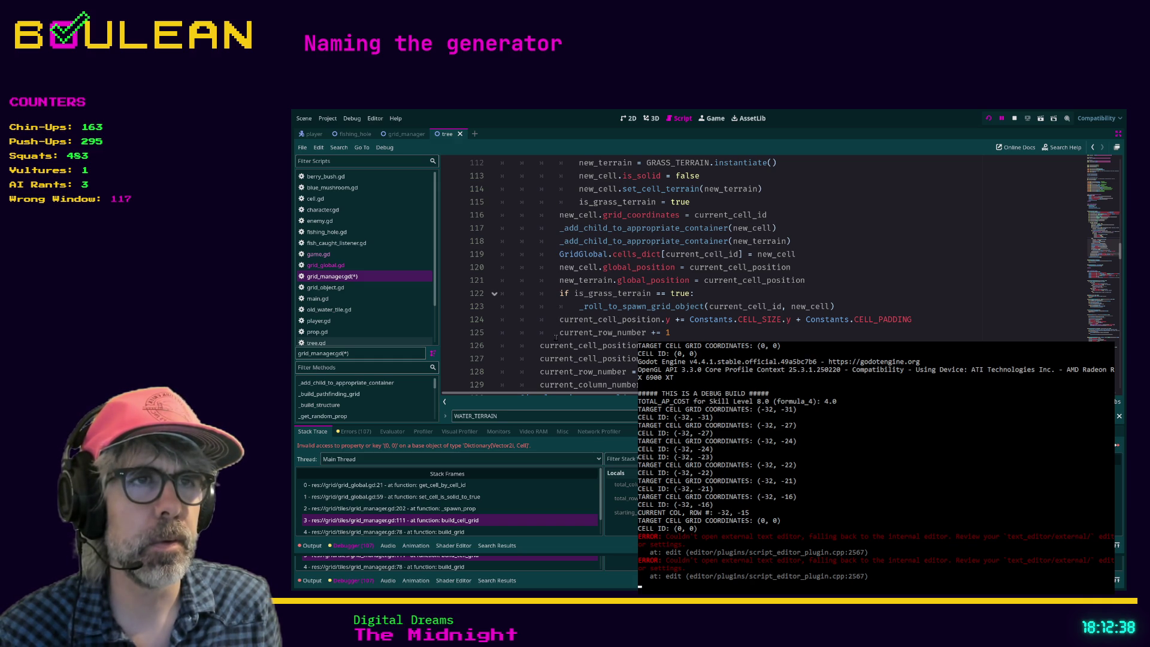
# Add a line after the _roll_to_spawn_grid_object check on line 123 and type 'elif new'
pyautogui.scroll(-1, 546, 321)
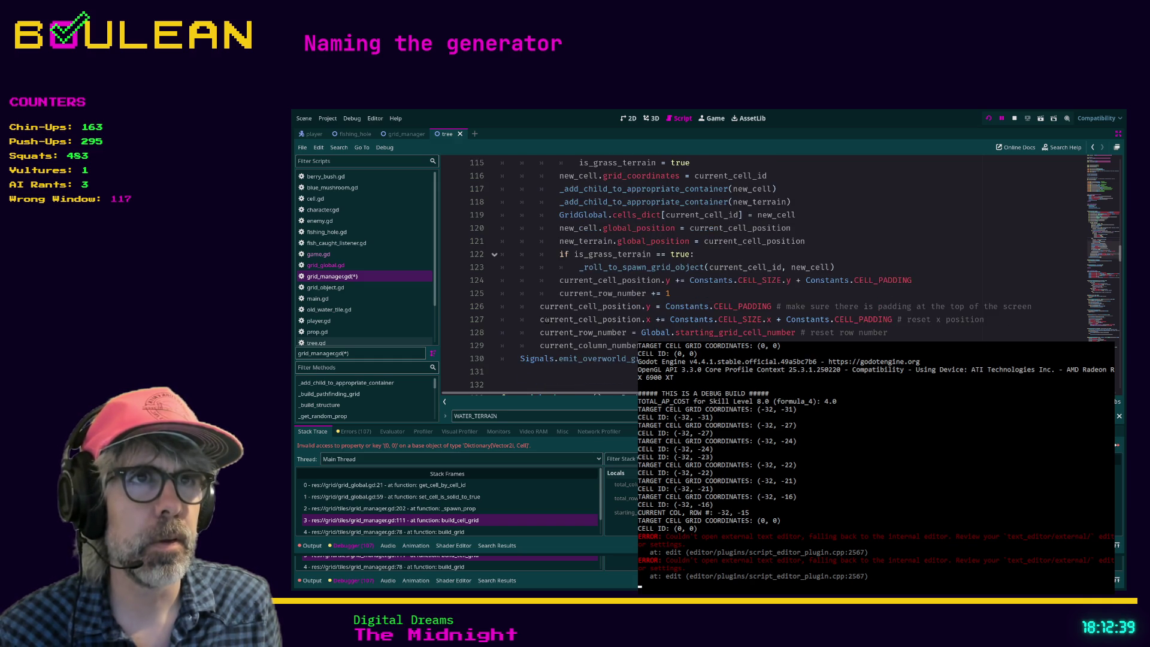
pyautogui.click(557, 279)
pyautogui.press('Return')
pyautogui.press('Up')
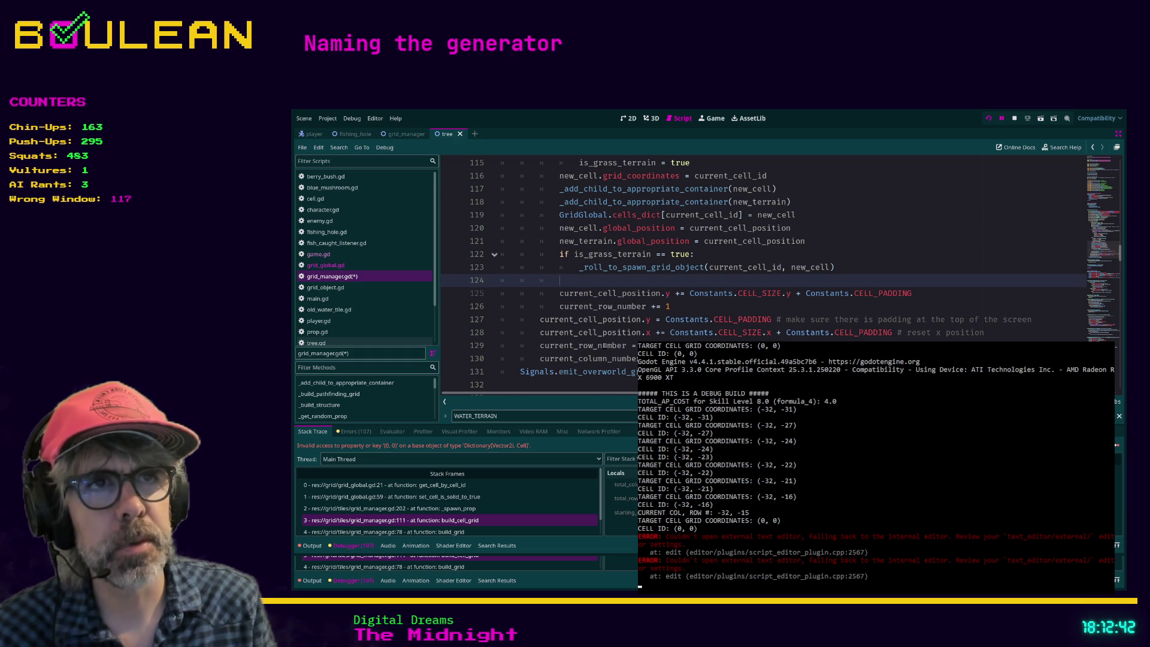
pyautogui.write('elif ')
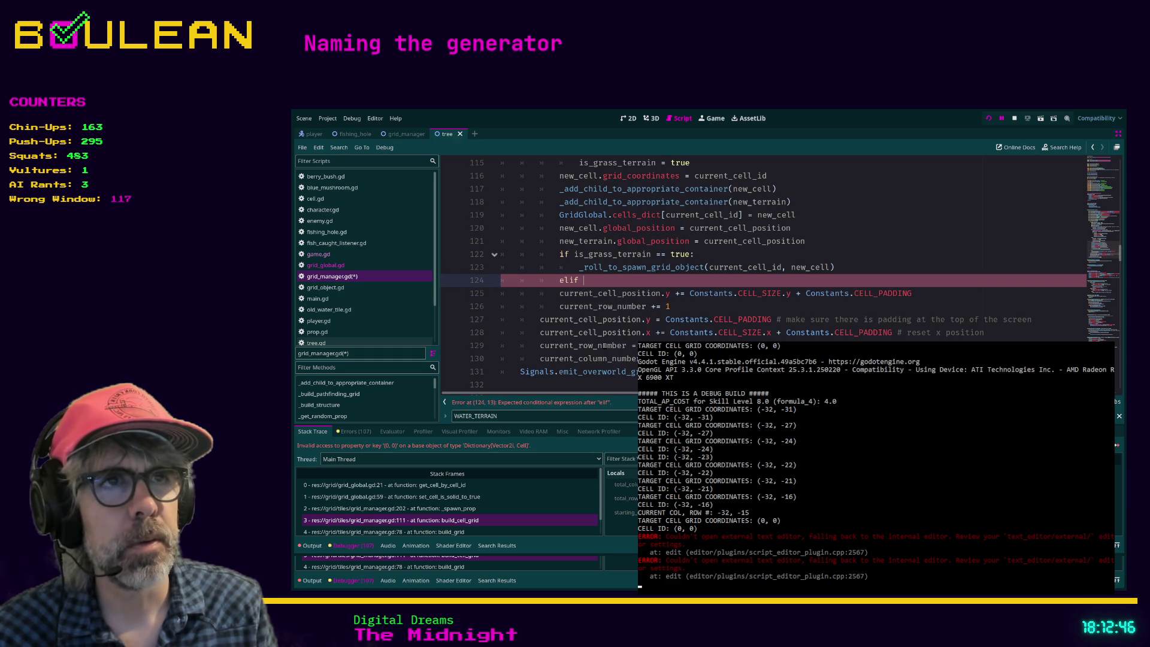
pyautogui.write('new')
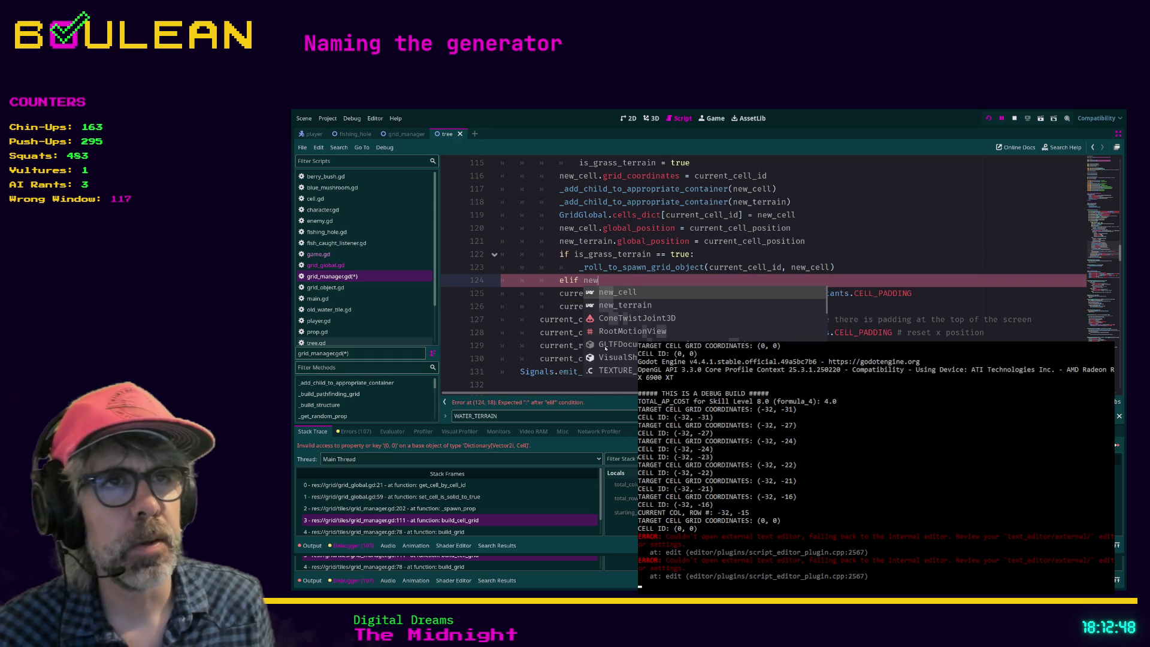
pyautogui.press('Escape')
pyautogui.scroll(4, 630, 280)
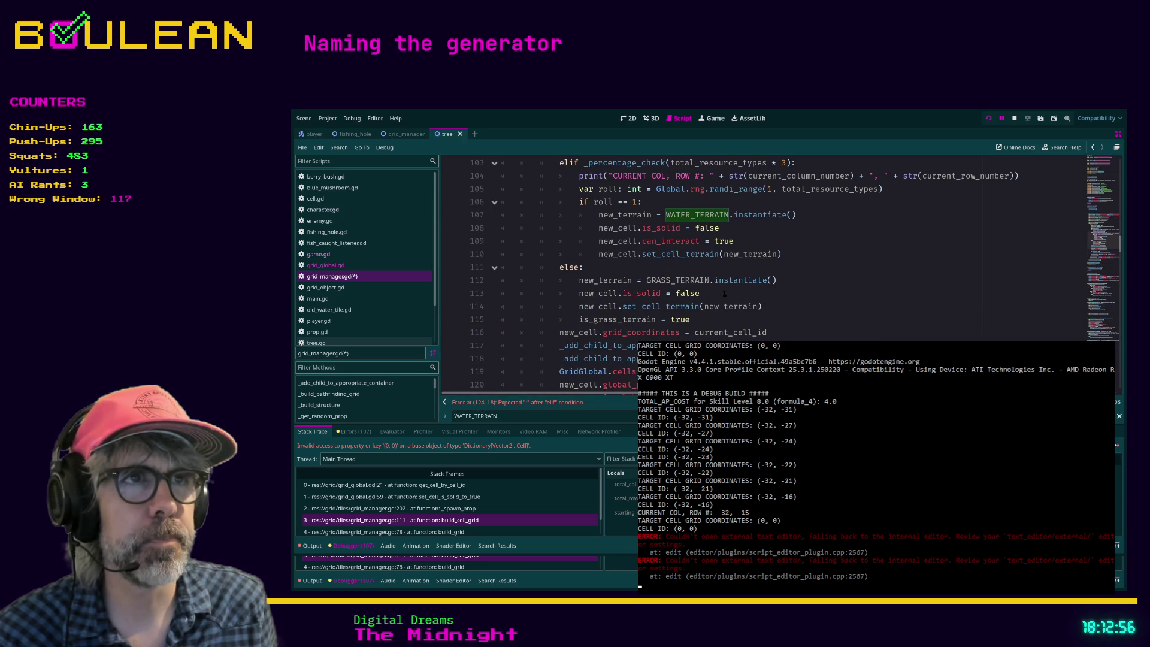
pyautogui.scroll(2, 724, 292)
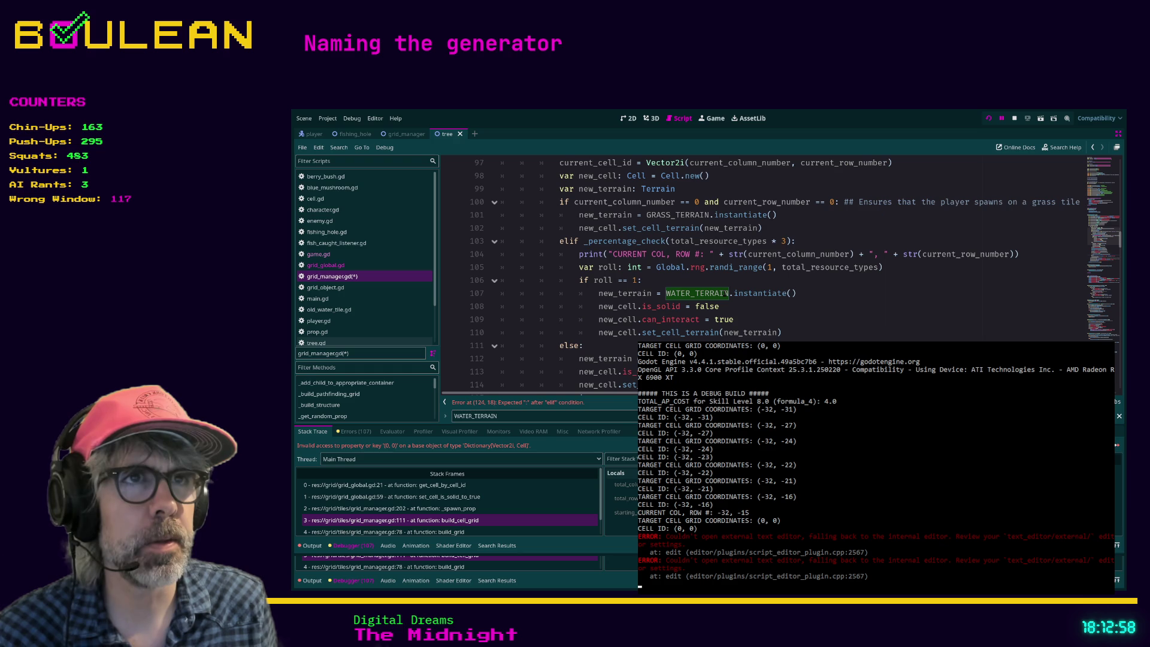
pyautogui.scroll(1, 726, 292)
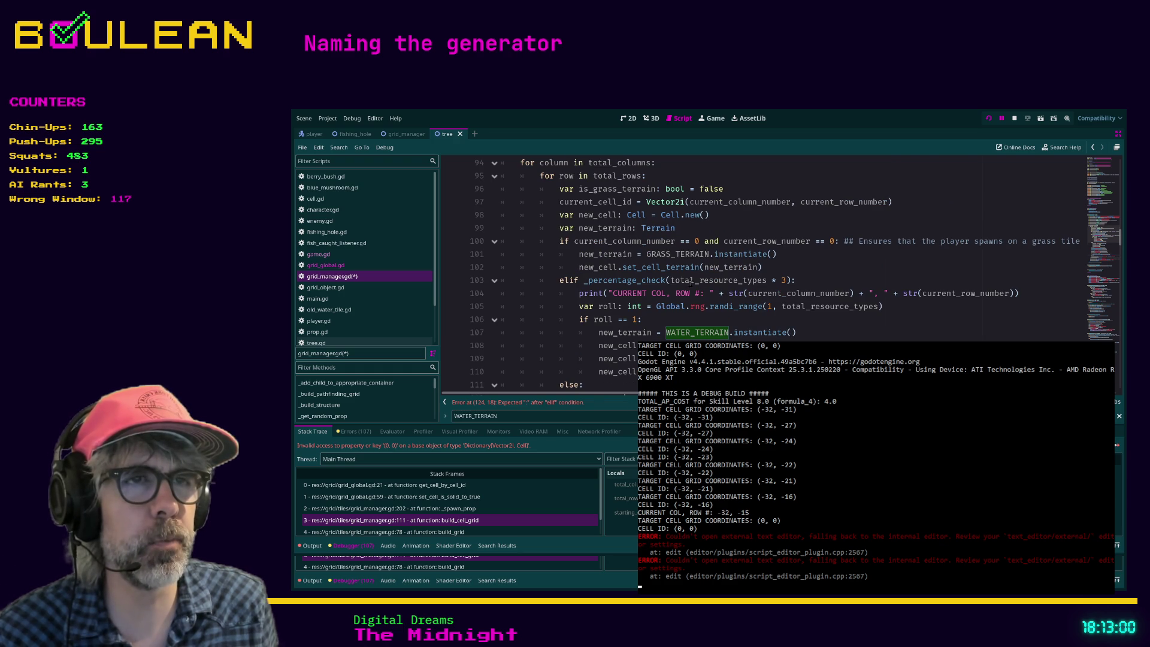
pyautogui.scroll(-1, 692, 282)
pyautogui.scroll(1, 668, 289)
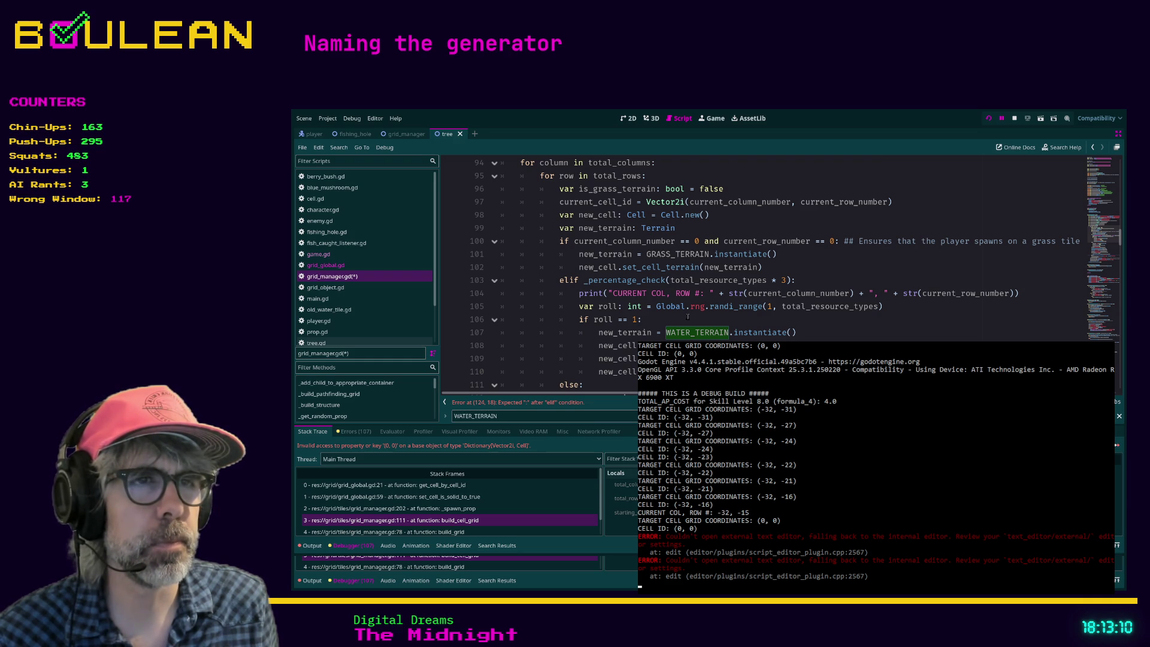
pyautogui.scroll(-6, 688, 316)
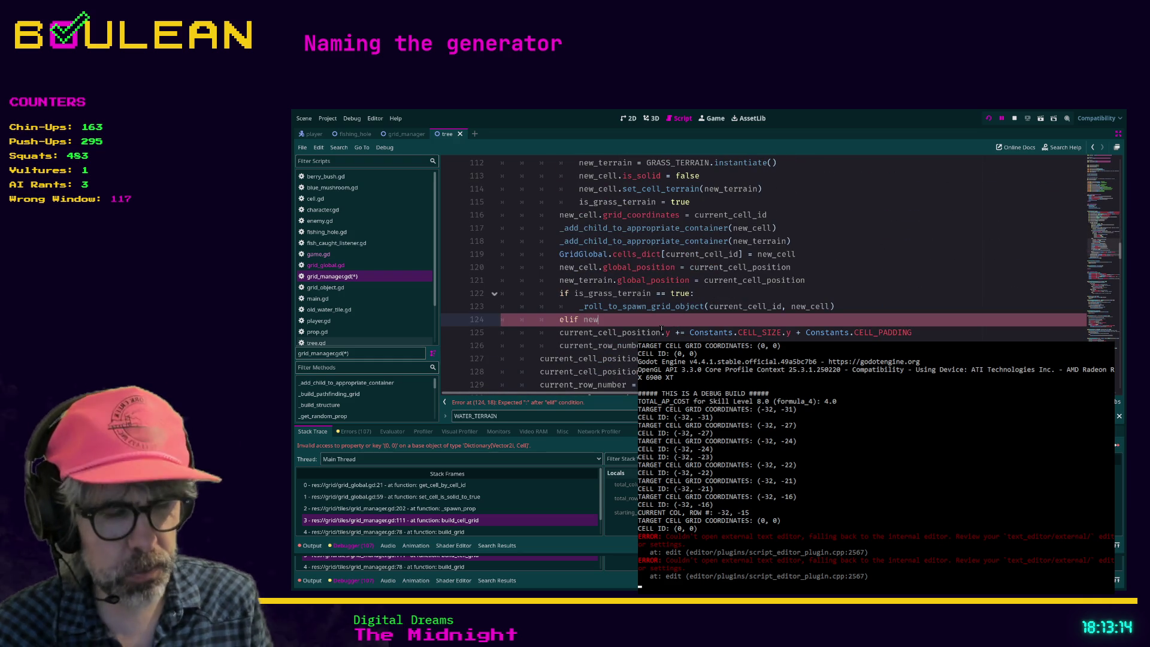
# Write the condition elif new_terrain.terrain_type == Terrain.Types.WATER: on line 124
pyautogui.write('_')
pyautogui.press('Down')
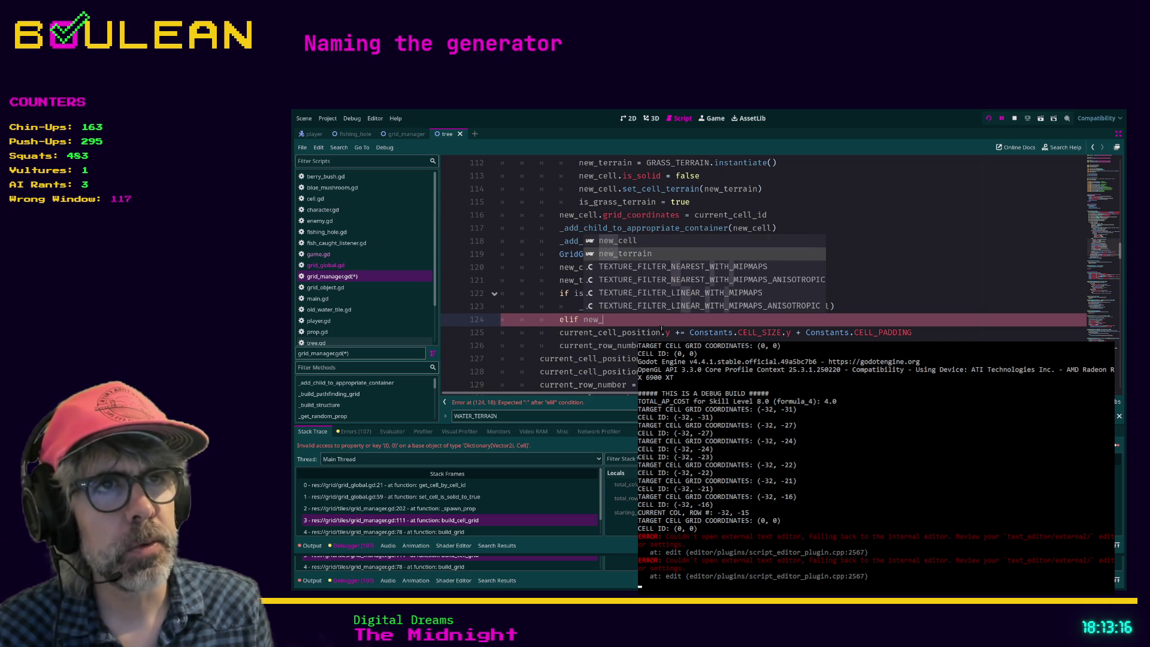
pyautogui.press('Return')
pyautogui.write('.Ty')
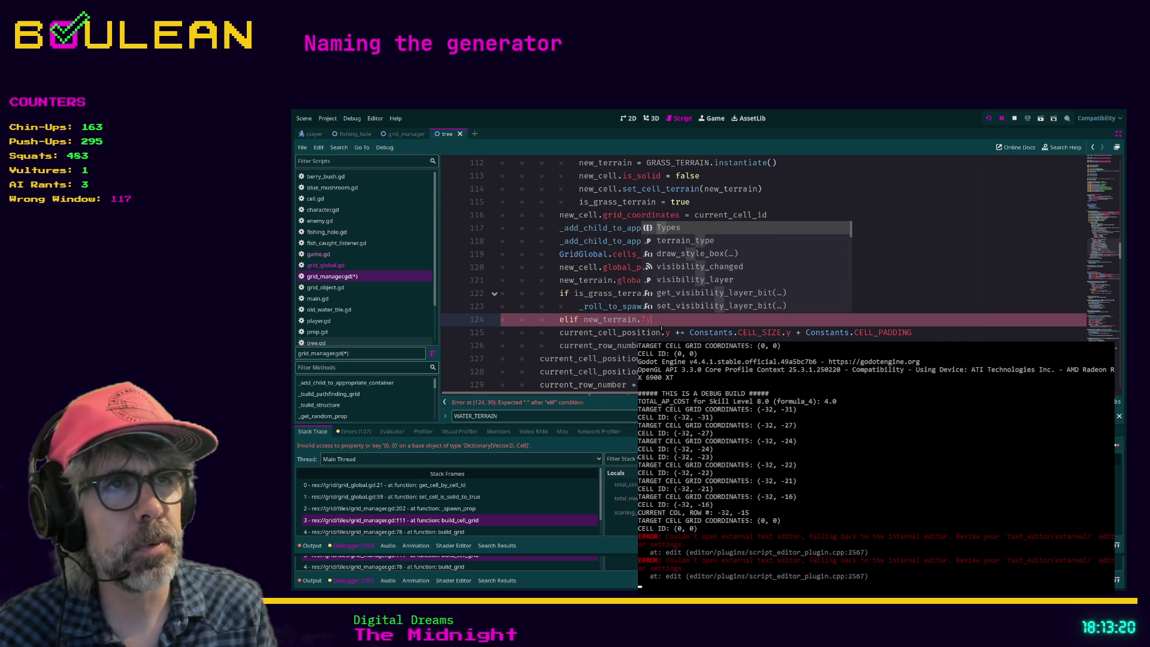
pyautogui.press('Down')
pyautogui.press('Return')
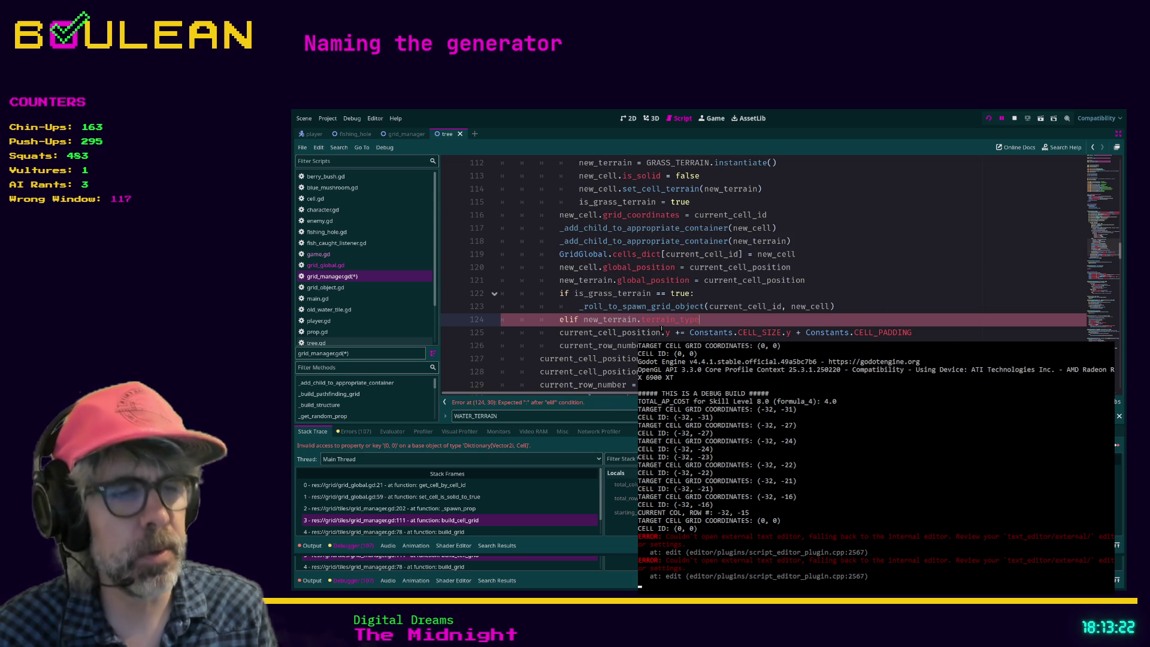
pyautogui.write(' == ')
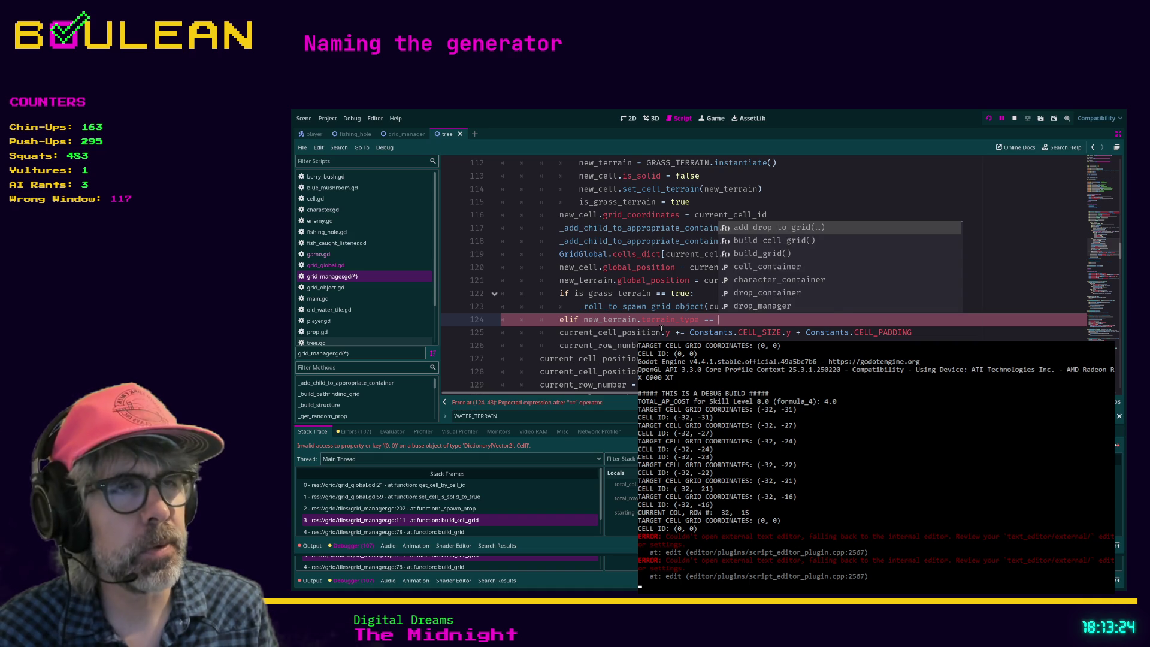
pyautogui.write('Terrain.')
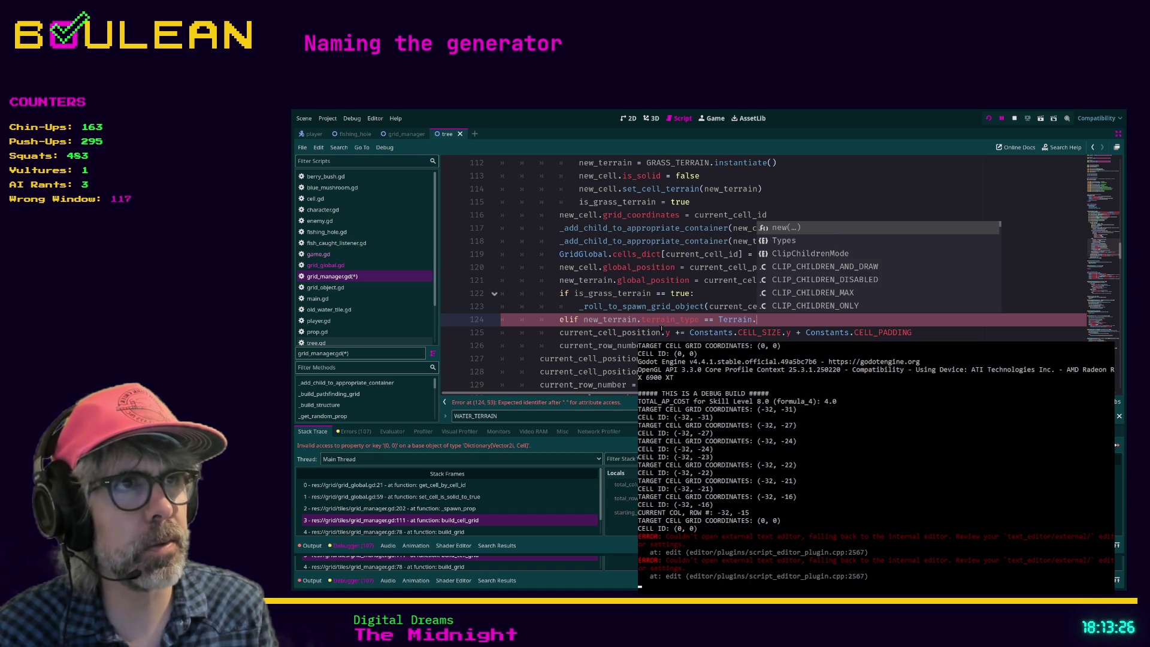
pyautogui.write('Types.W')
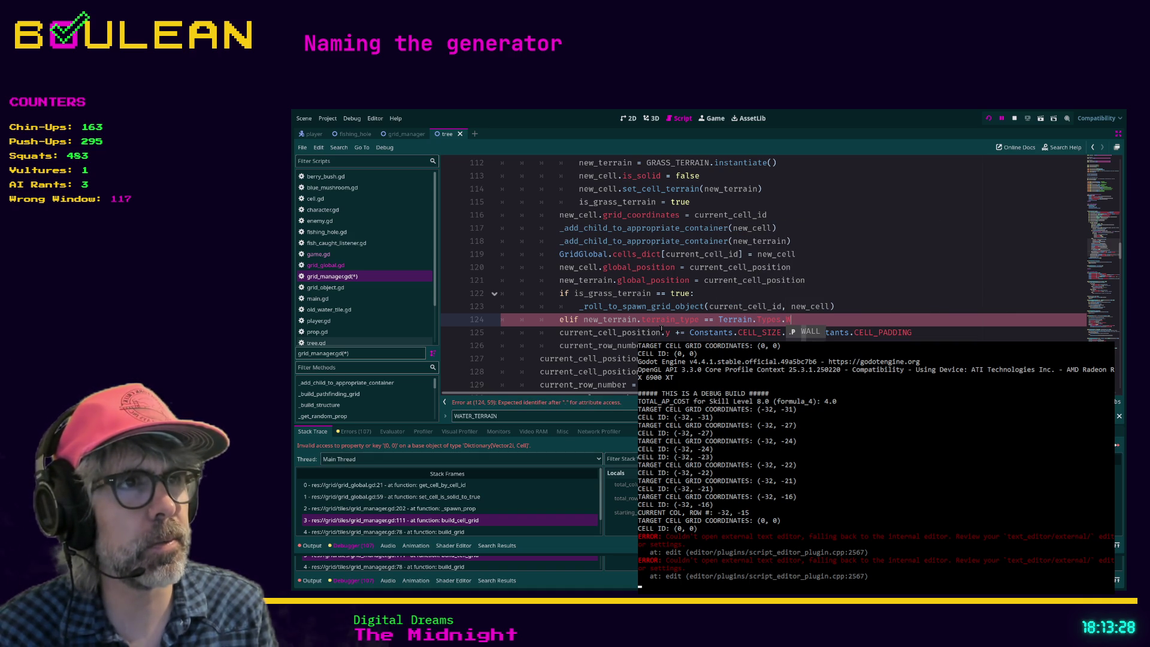
pyautogui.write('ATER')
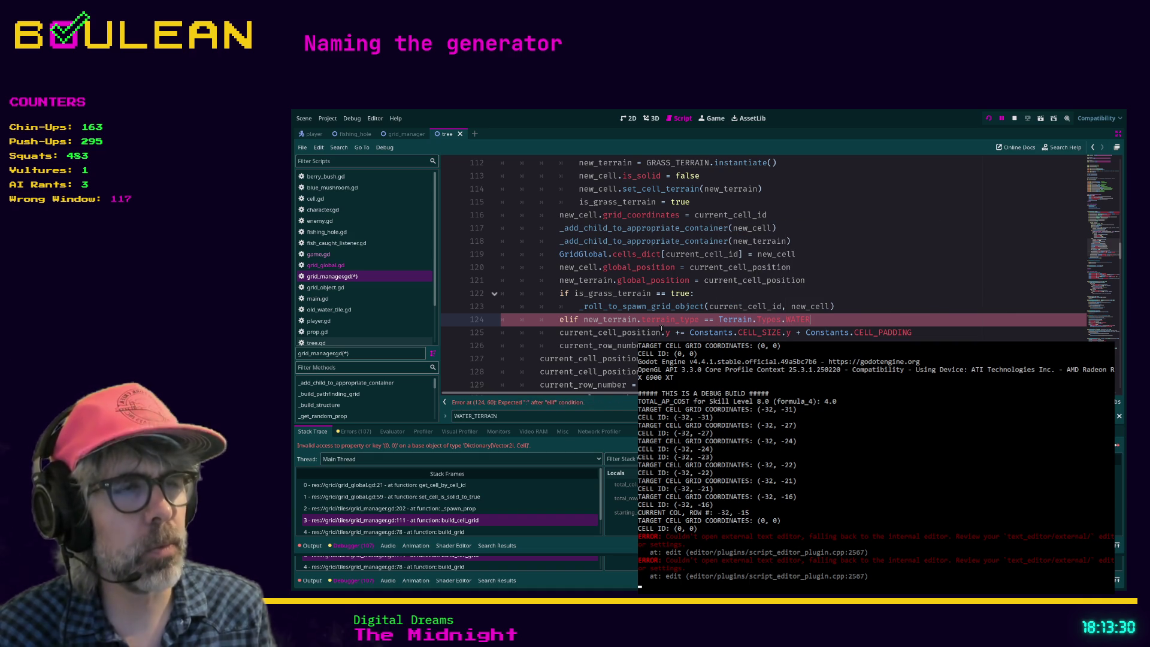
pyautogui.write(':')
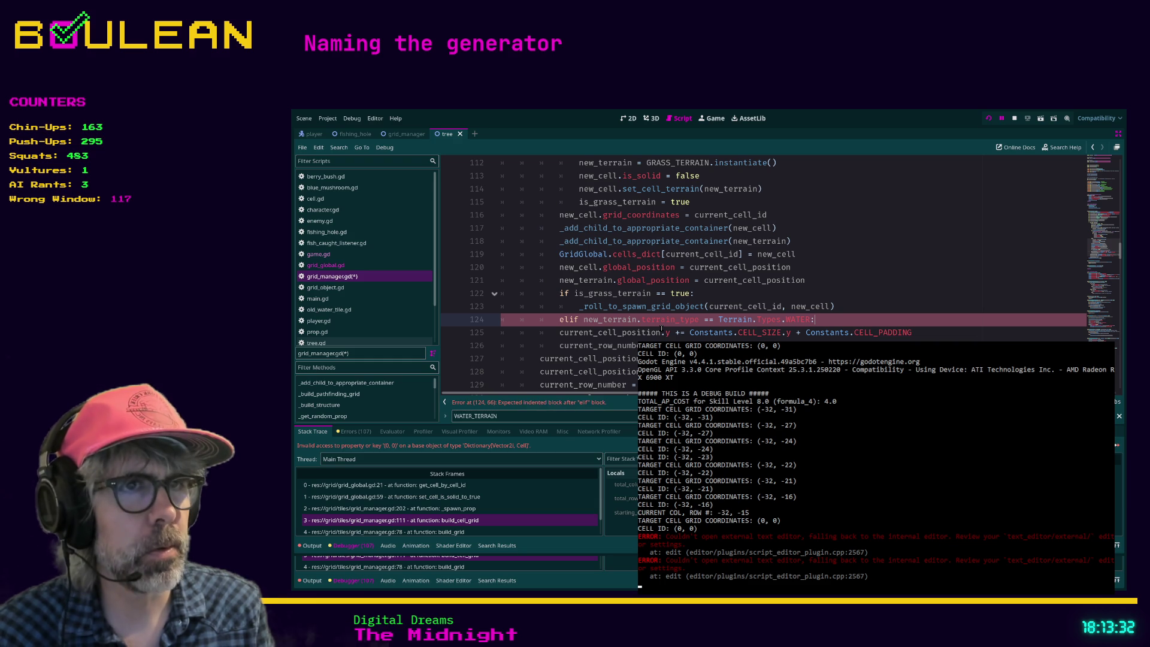
# Add _spawn_prop(new_cell, FISHING_HOLE) beneath it with a 2026-01-22 dated comment, and save grid_manager.gd
pyautogui.press('Return')
pyautogui.write('_spawn_prop(new_cell, FISHING_HOLE)')
pyautogui.press('BackSpace')
pyautogui.press('BackSpace')
pyautogui.press('BackSpace')
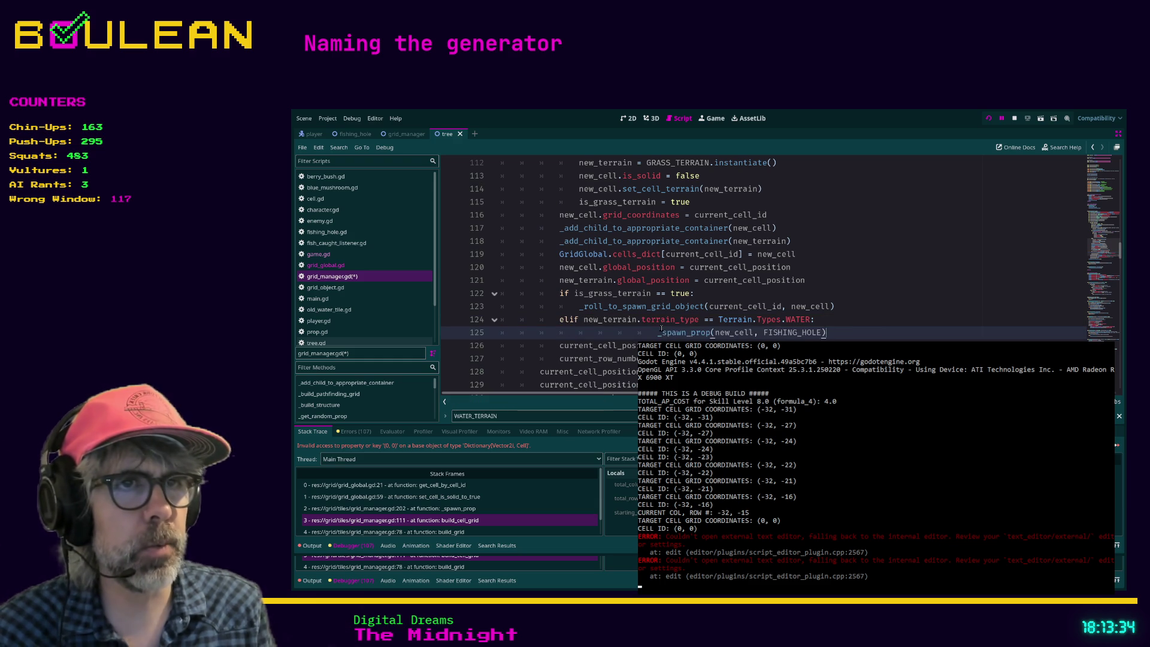
pyautogui.hotkey('shift', 'Tab')
pyautogui.hotkey('shift', 'Tab')
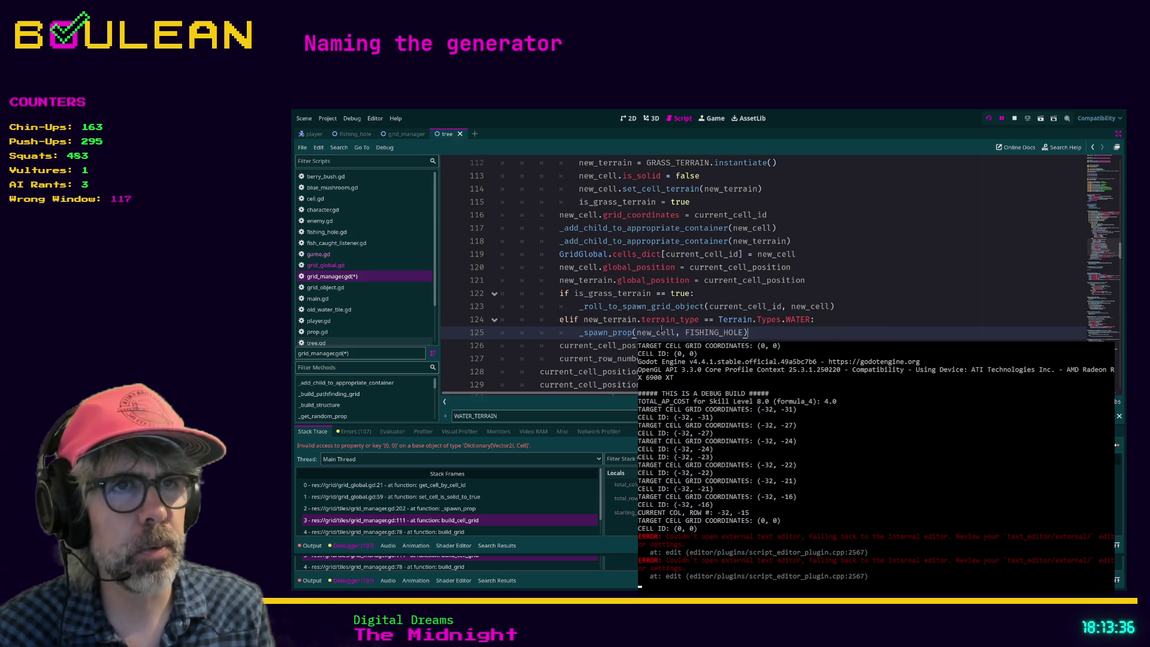
pyautogui.press('Up')
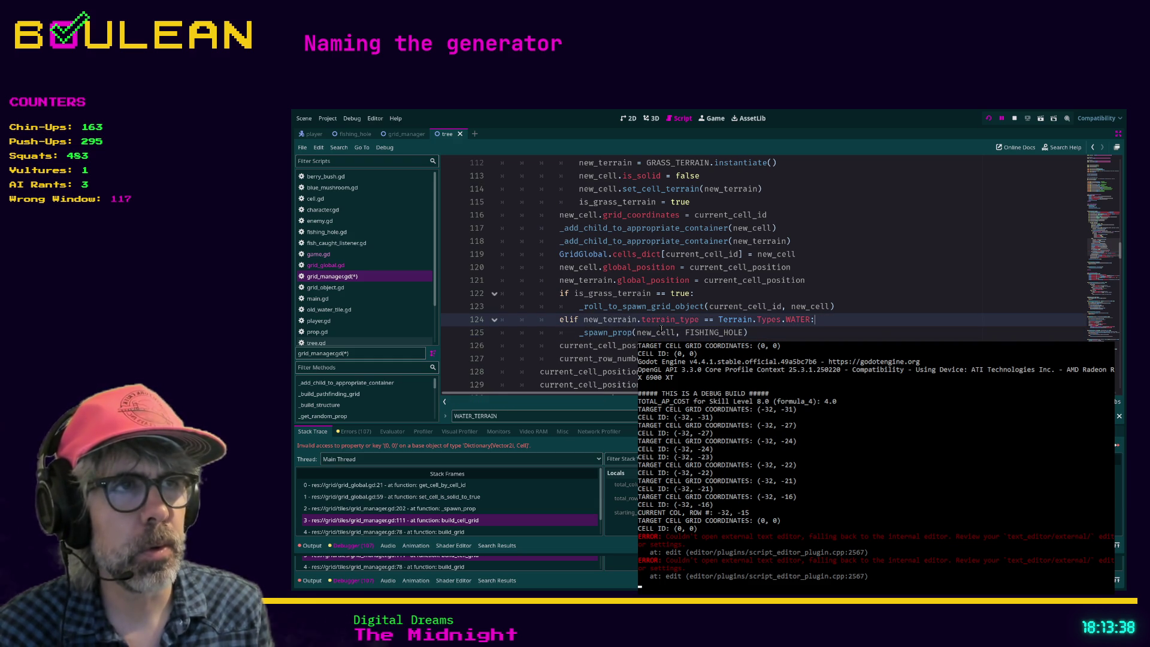
pyautogui.write(' ## Spawn ')
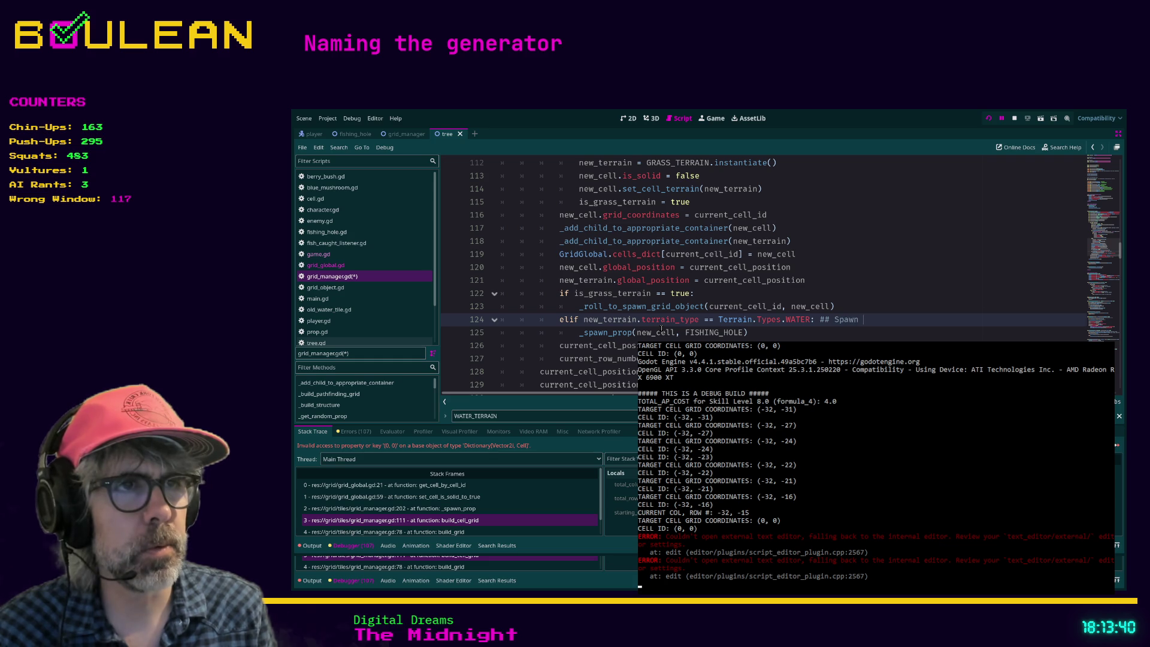
pyautogui.write('fishing hole on all wat')
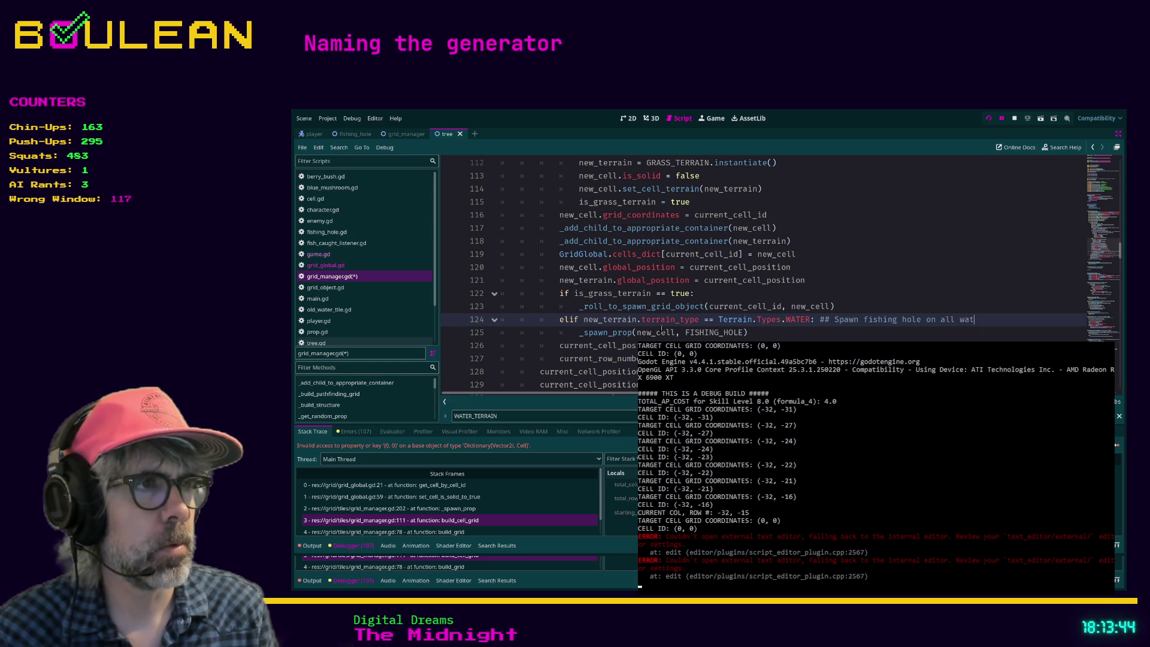
pyautogui.write('er ')
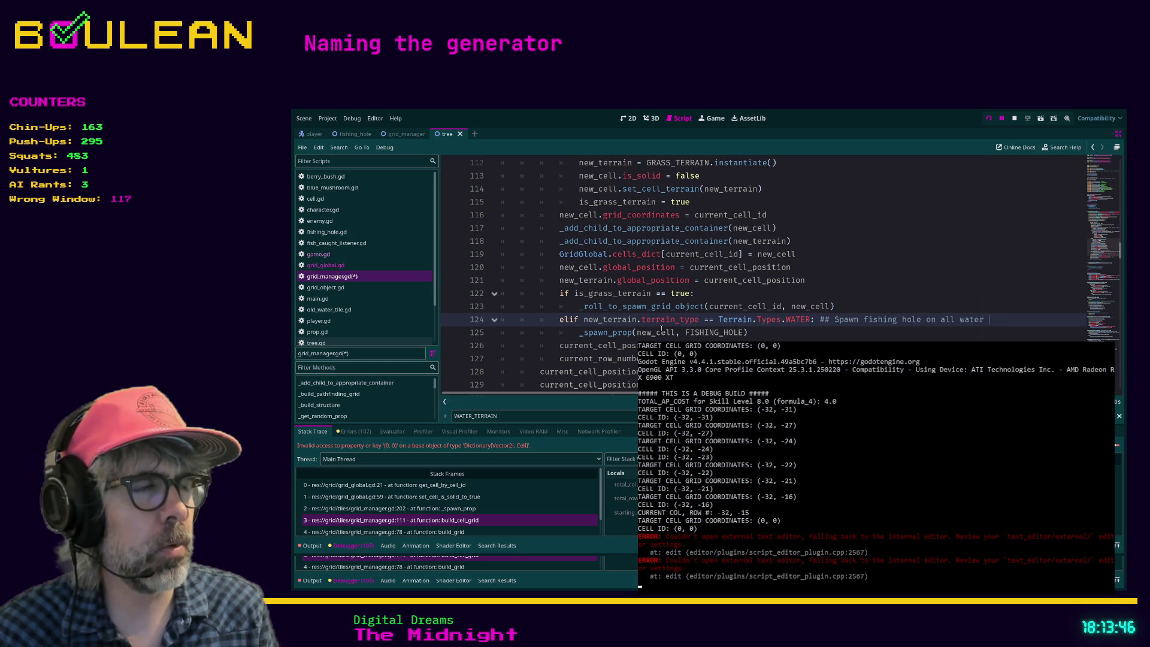
pyautogui.write('tterrain')
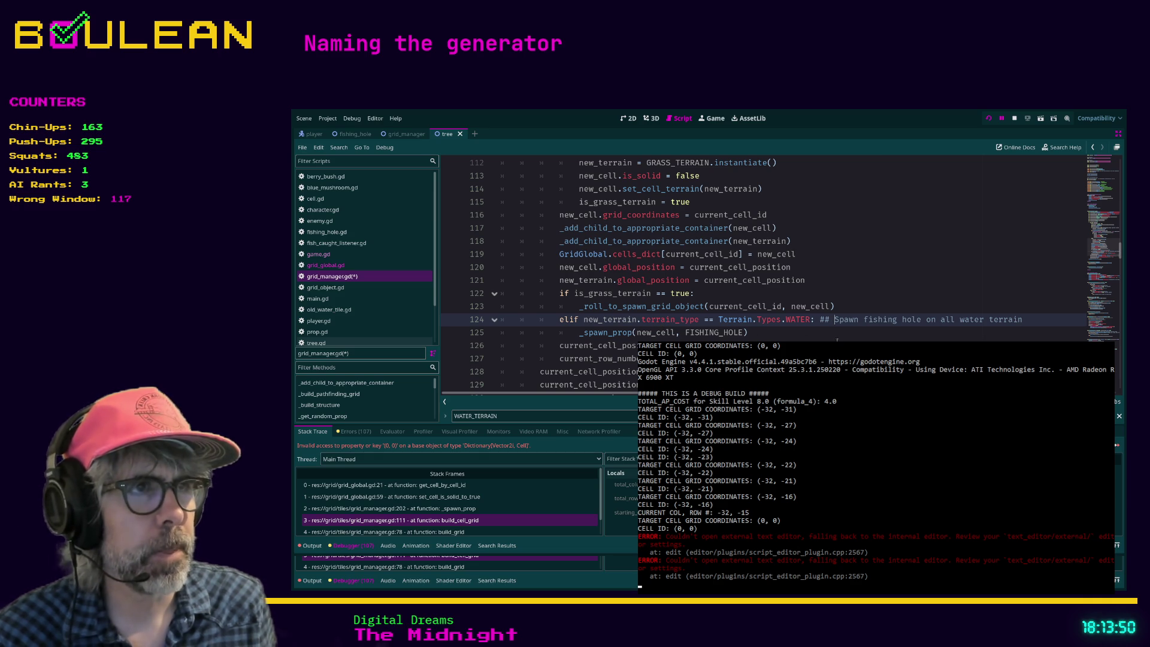
pyautogui.write('2026')
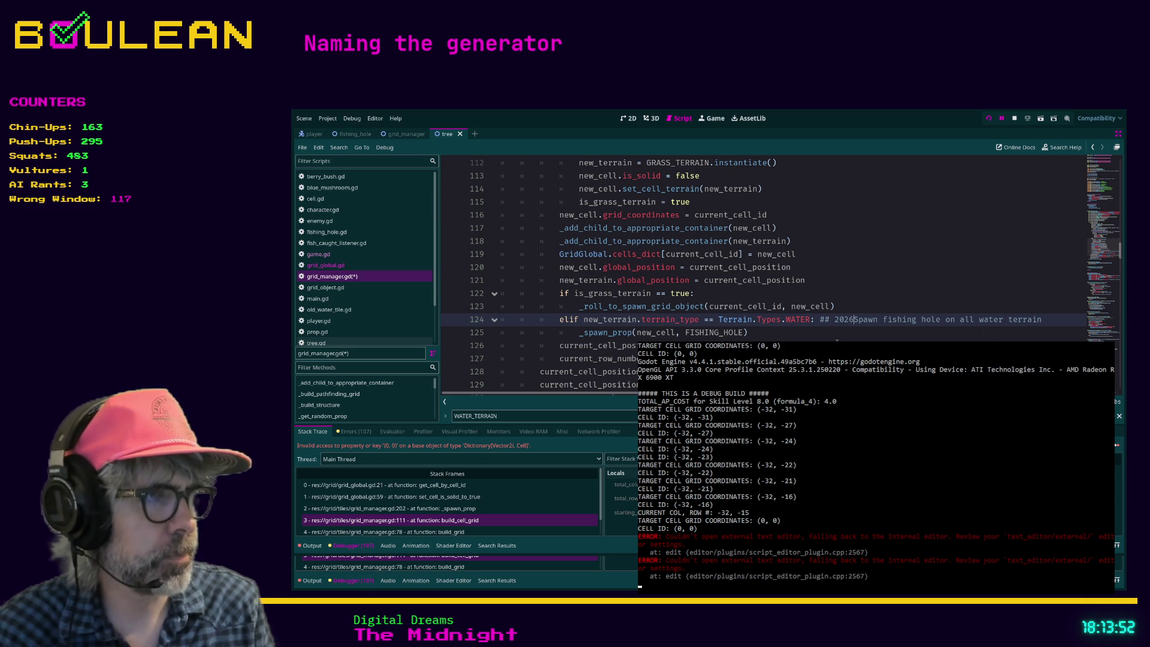
pyautogui.write('-01-22:')
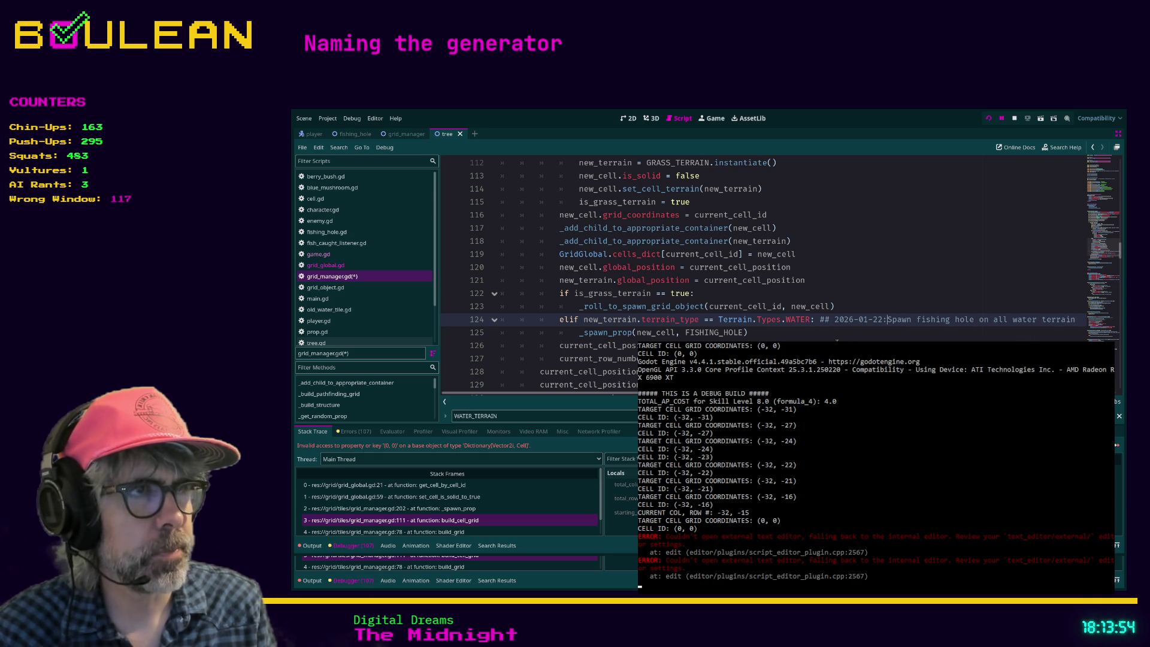
pyautogui.click(839, 335)
pyautogui.hotkey('ctrl', 's')
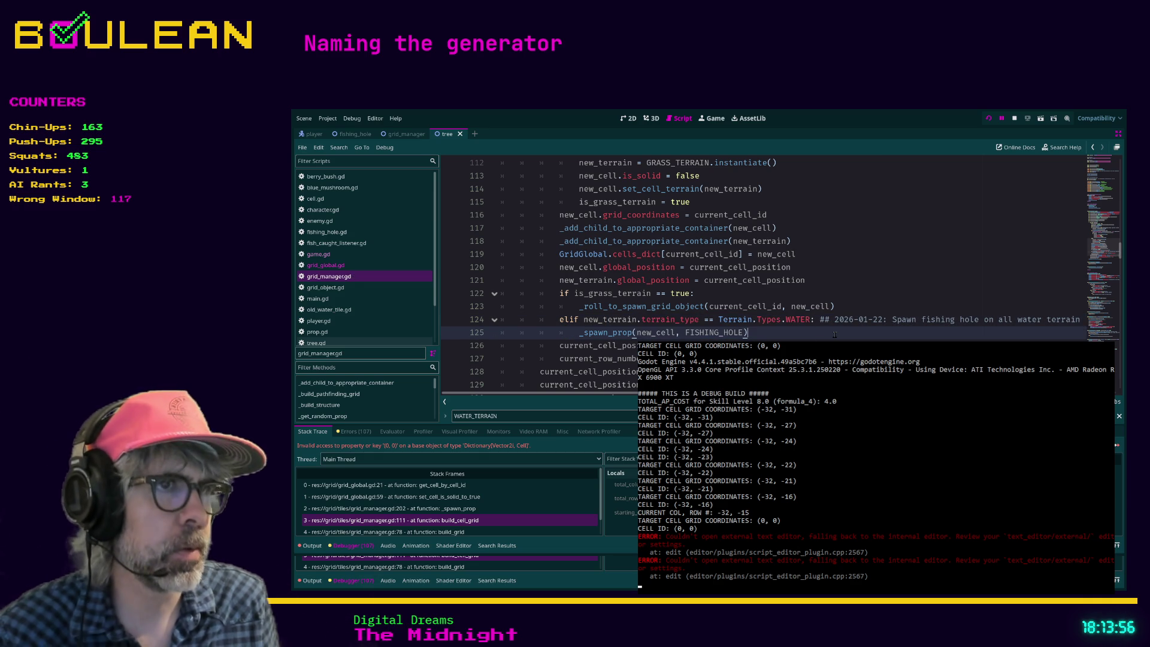
# Run the project, move the wizard one tile left on the new map, then close the game
pyautogui.press('F5')
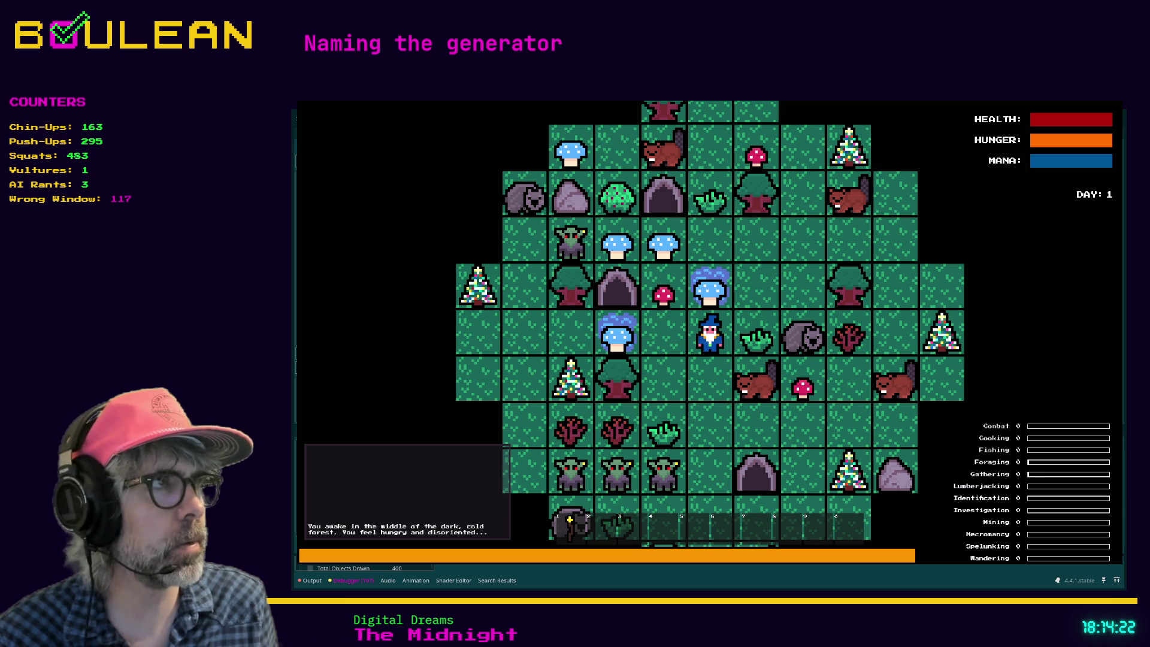
pyautogui.click(886, 370)
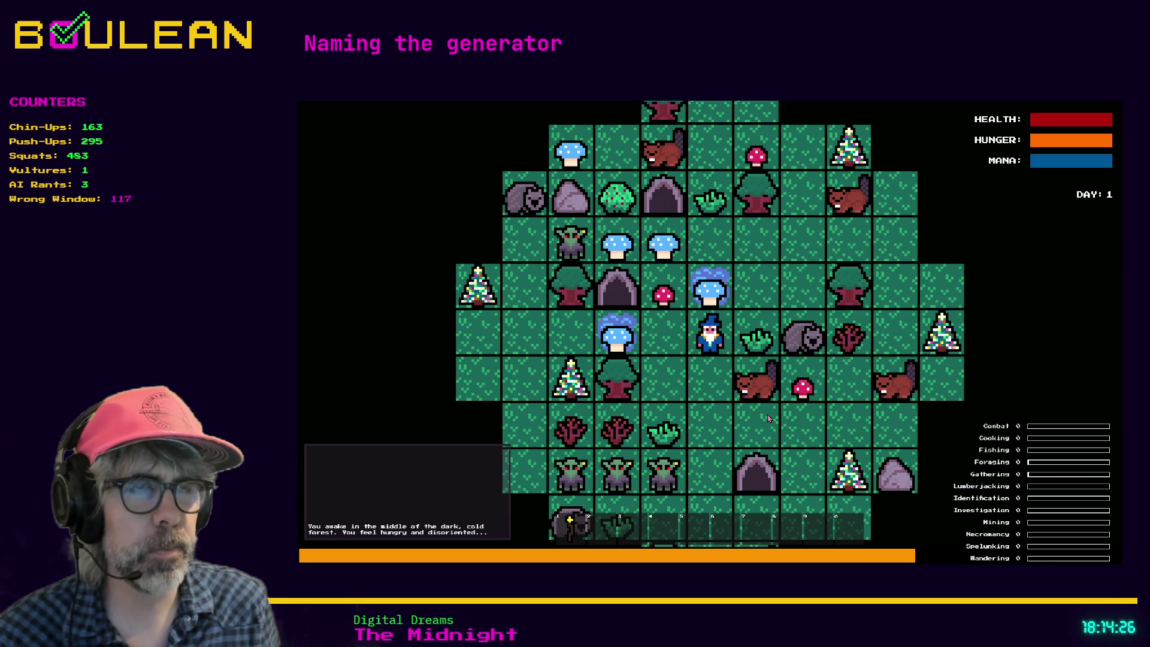
pyautogui.press('Left')
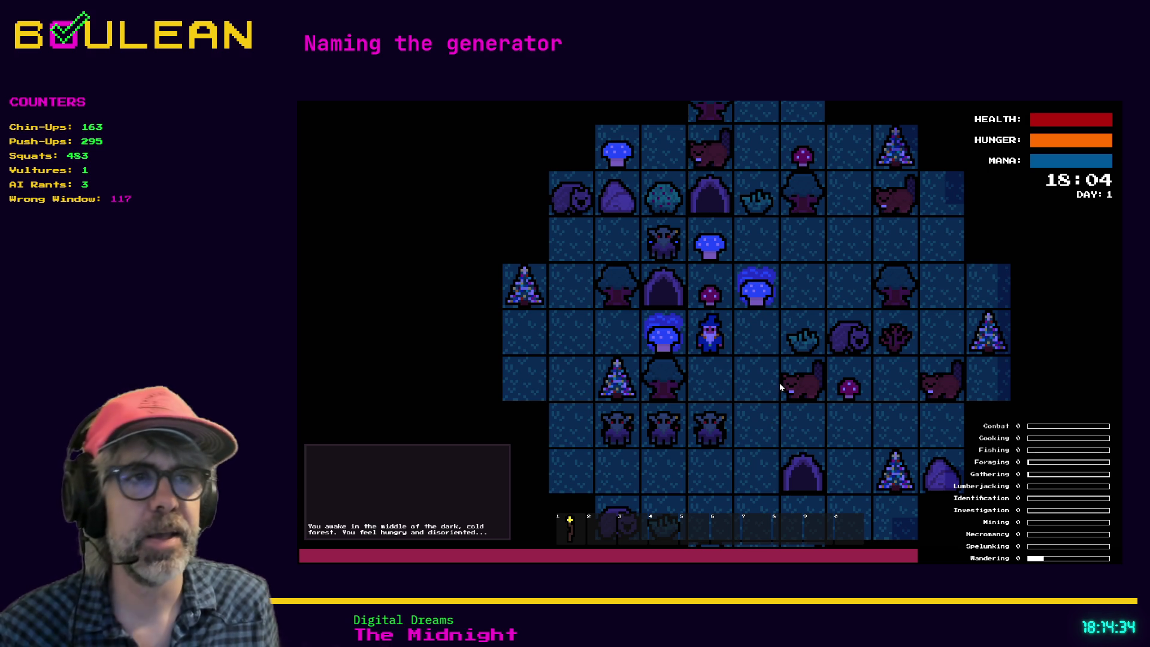
pyautogui.press('Escape')
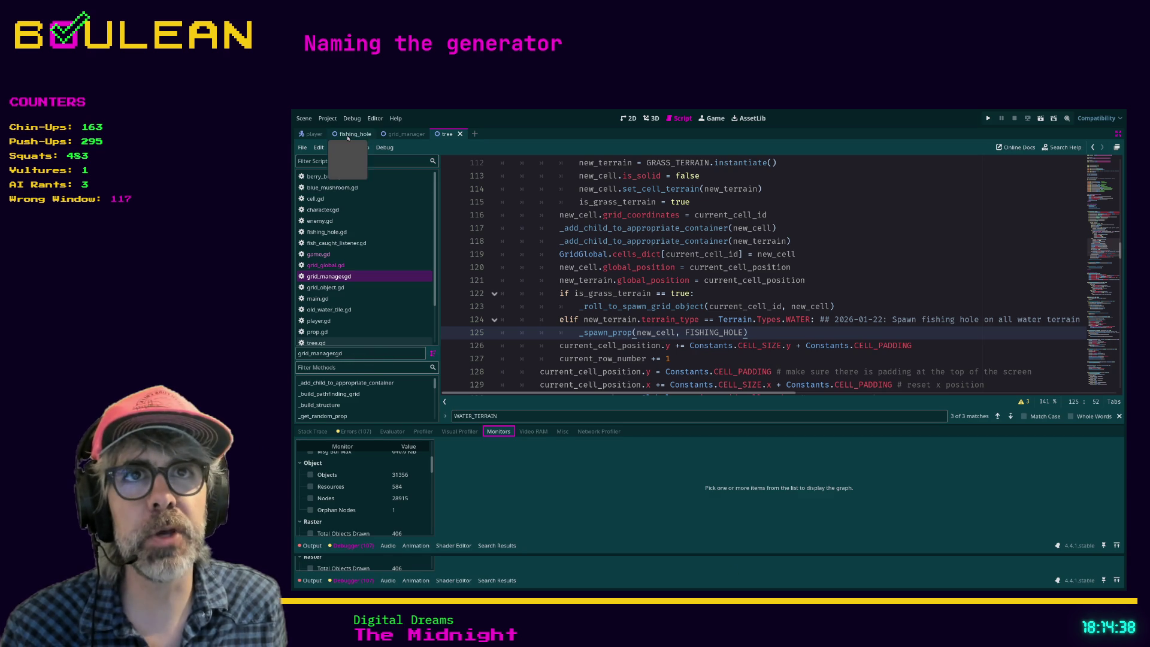
# Open the fishing_hole scene in 2D view and select its AnimatedSprite2D node
pyautogui.click(347, 138)
pyautogui.click(629, 118)
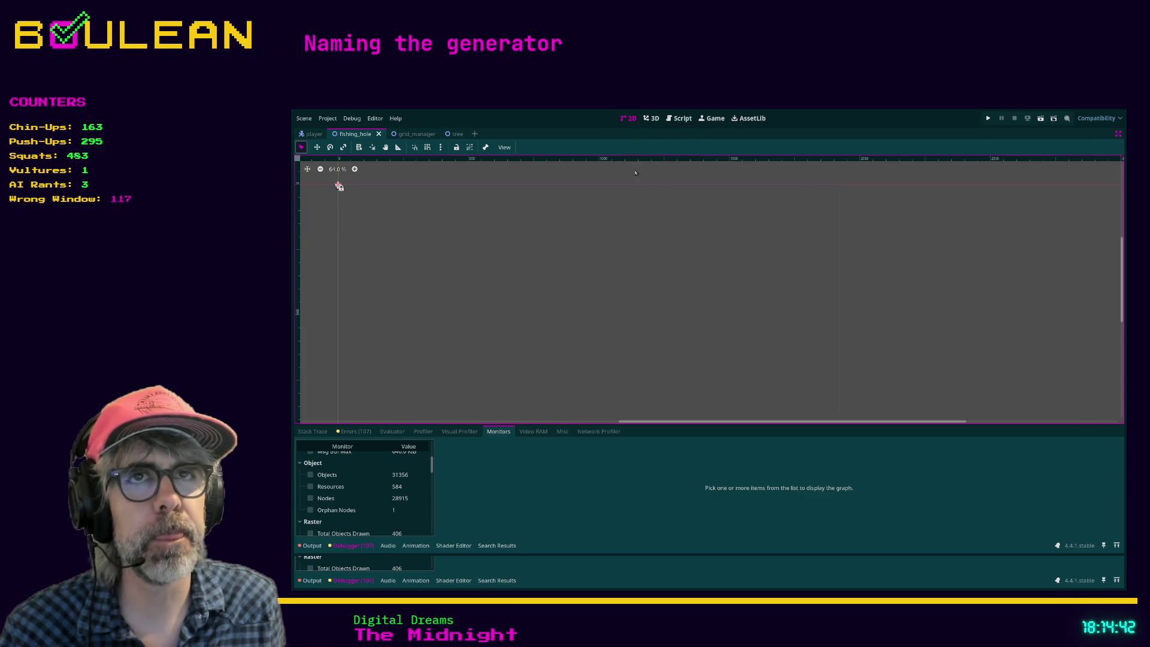
pyautogui.hotkey('ctrl', 'shift', 'F11')
pyautogui.click(341, 175)
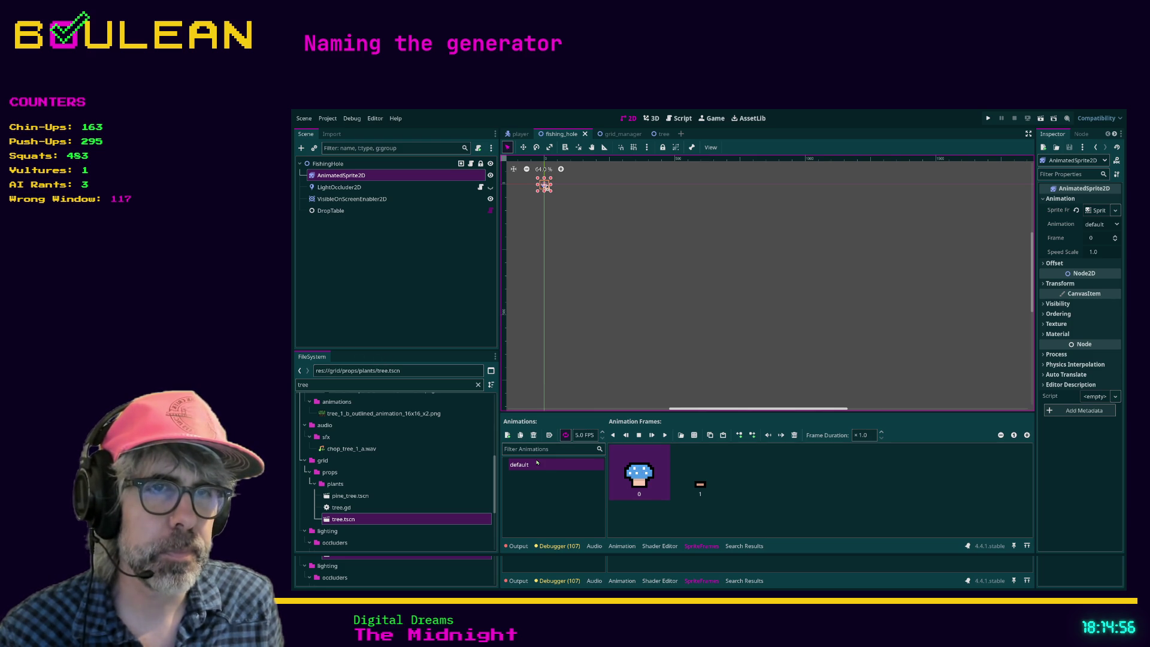
# Delete both SpriteFrames frames, save the fishing_hole scene, and run the project
pyautogui.click(658, 468)
pyautogui.press('Tab')
pyautogui.press('Tab')
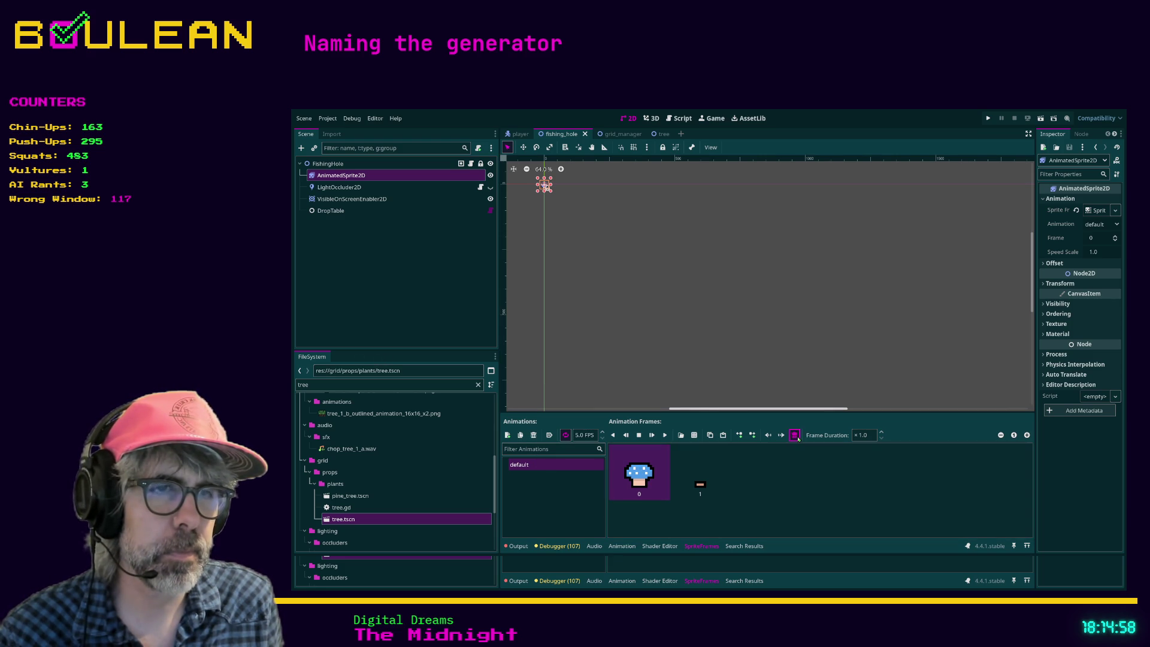
pyautogui.press('space')
pyautogui.click(797, 437)
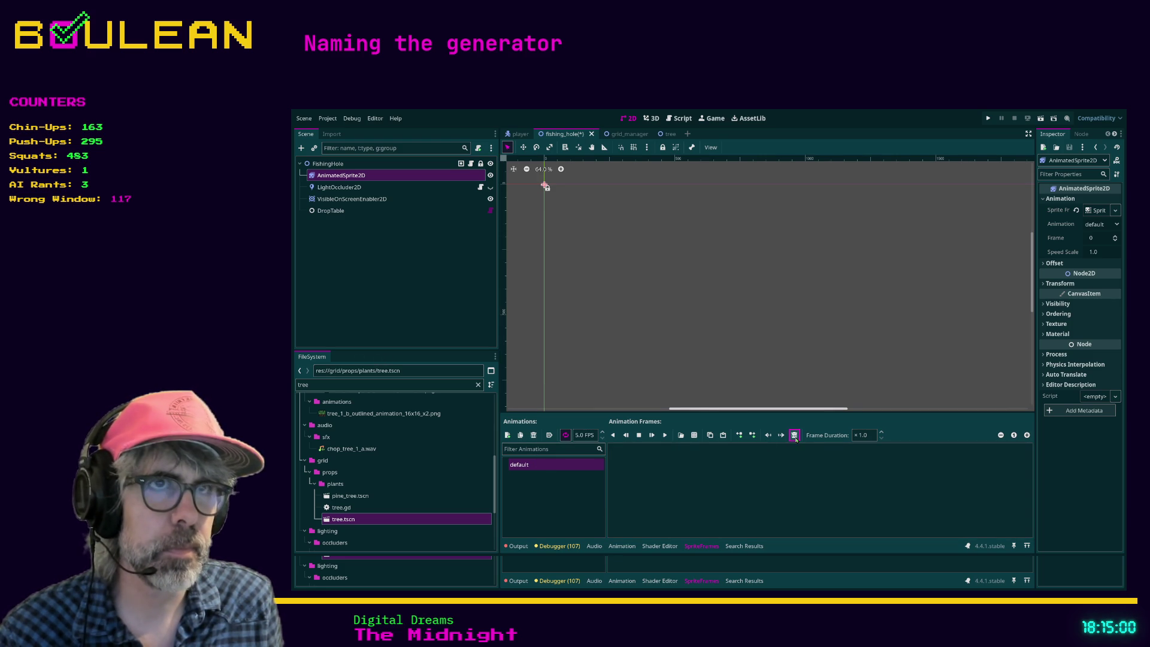
pyautogui.click(621, 270)
pyautogui.hotkey('ctrl', 's')
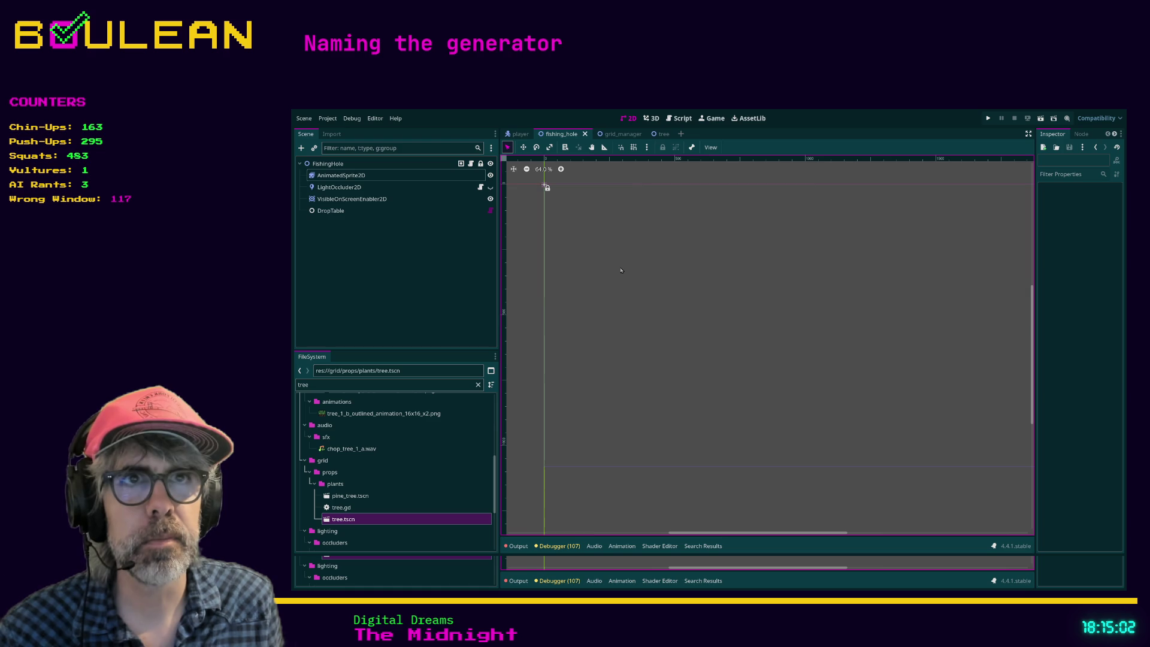
pyautogui.press('F5')
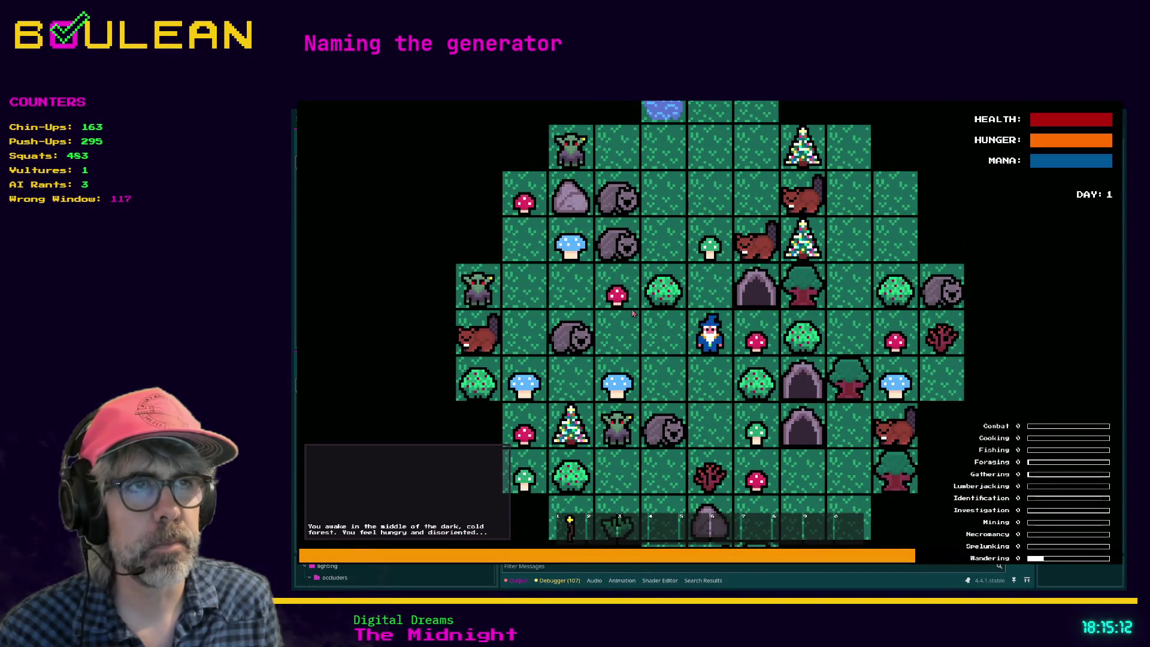
# Smite all goblins from the F1 debug options and walk the wizard up toward the water
pyautogui.press('Up')
pyautogui.press('Up')
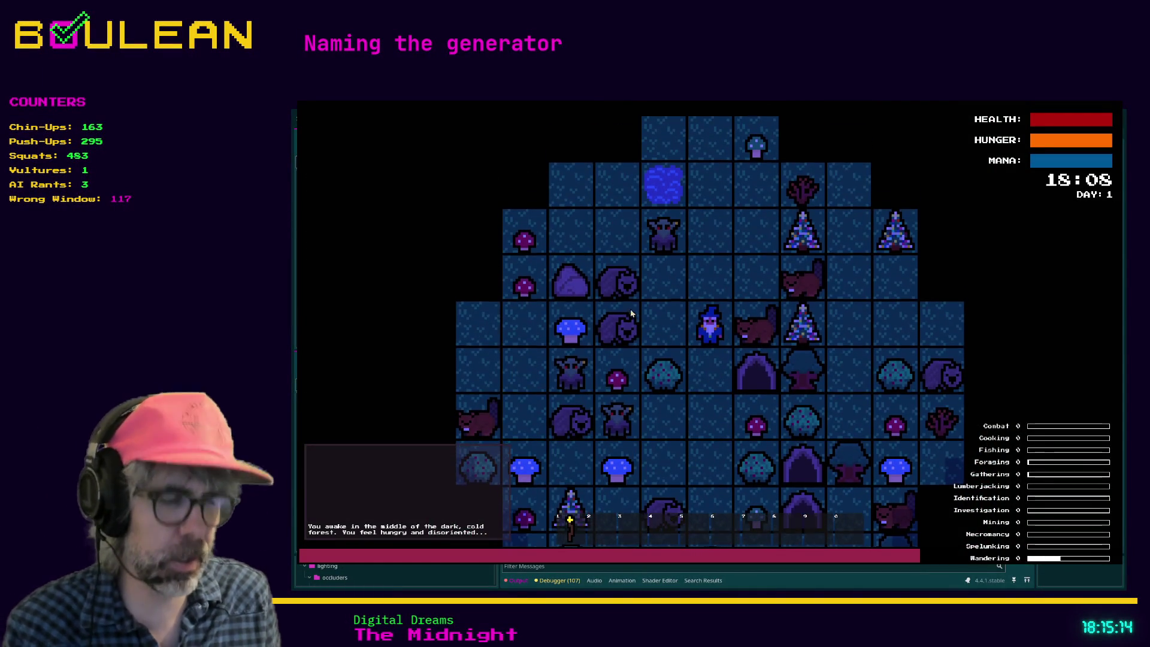
pyautogui.press('F1')
pyautogui.click(403, 349)
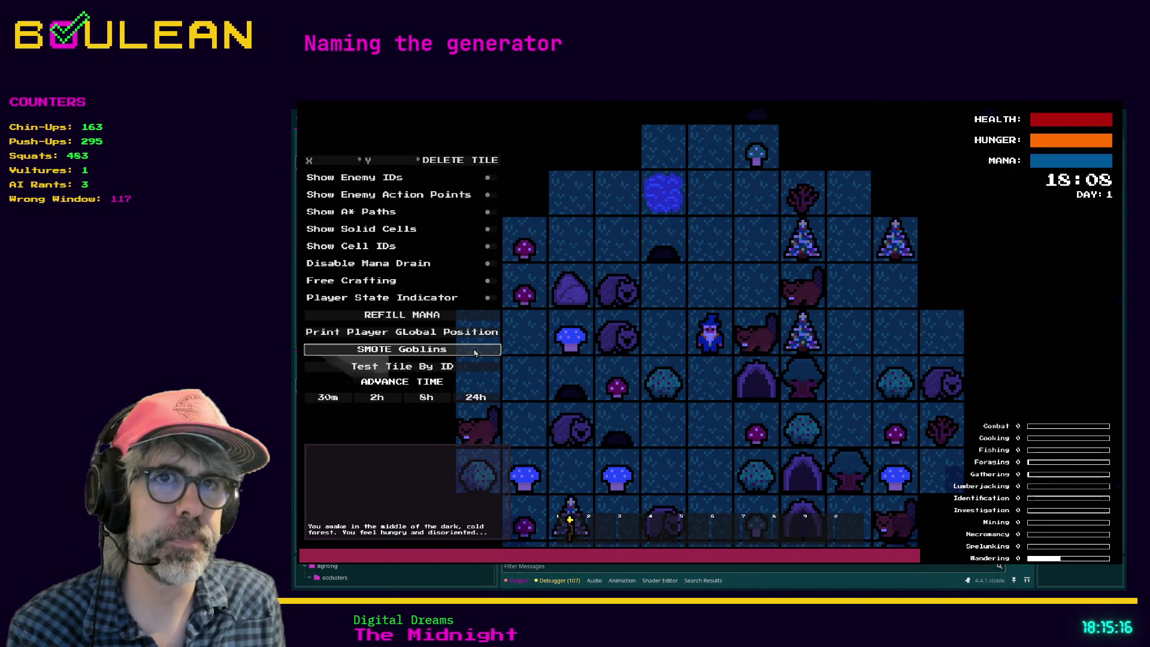
pyautogui.press('F1')
pyautogui.press('Up')
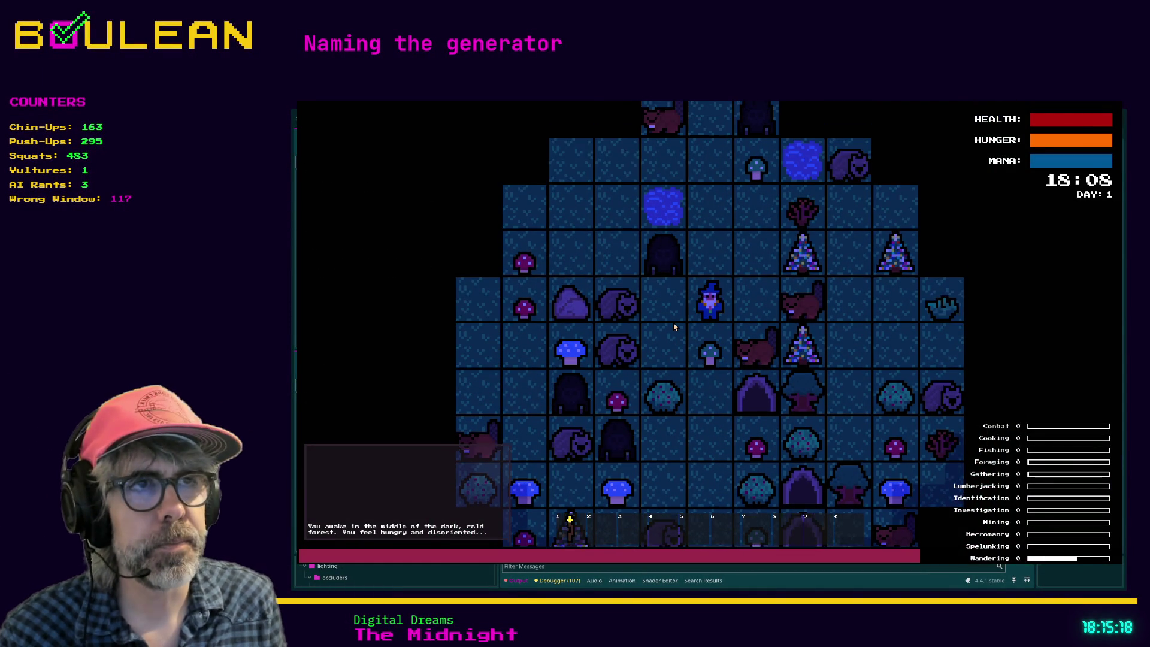
pyautogui.press('Up')
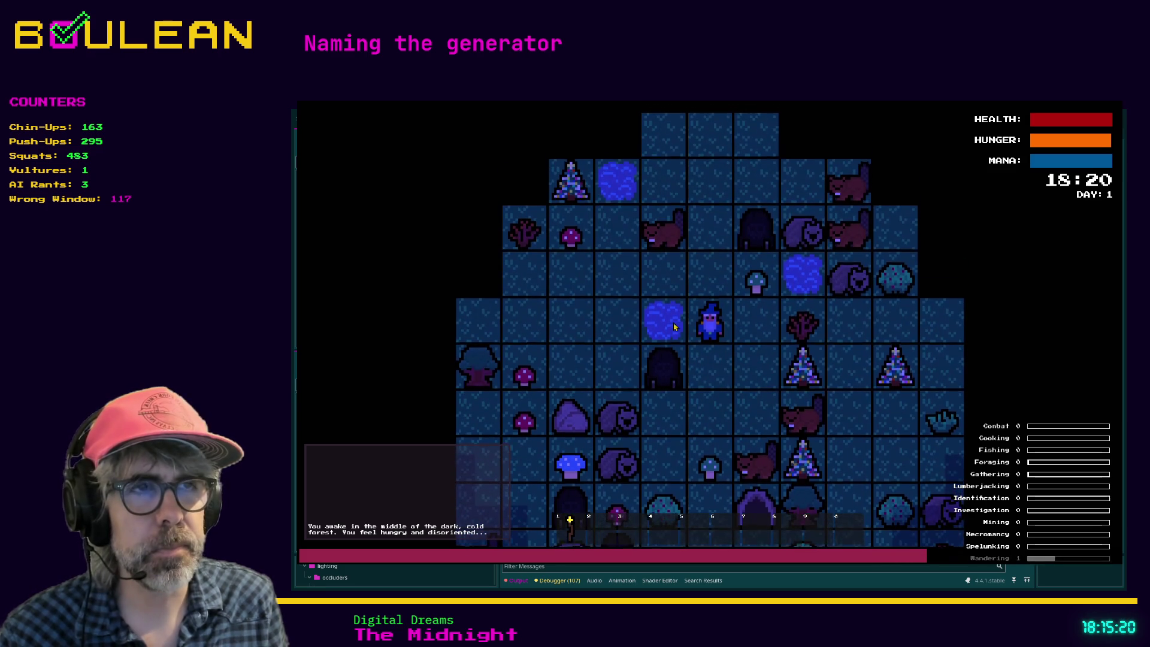
# Fish the water tile beside the wizard repeatedly, then walk one tile west and one south
pyautogui.click(673, 326)
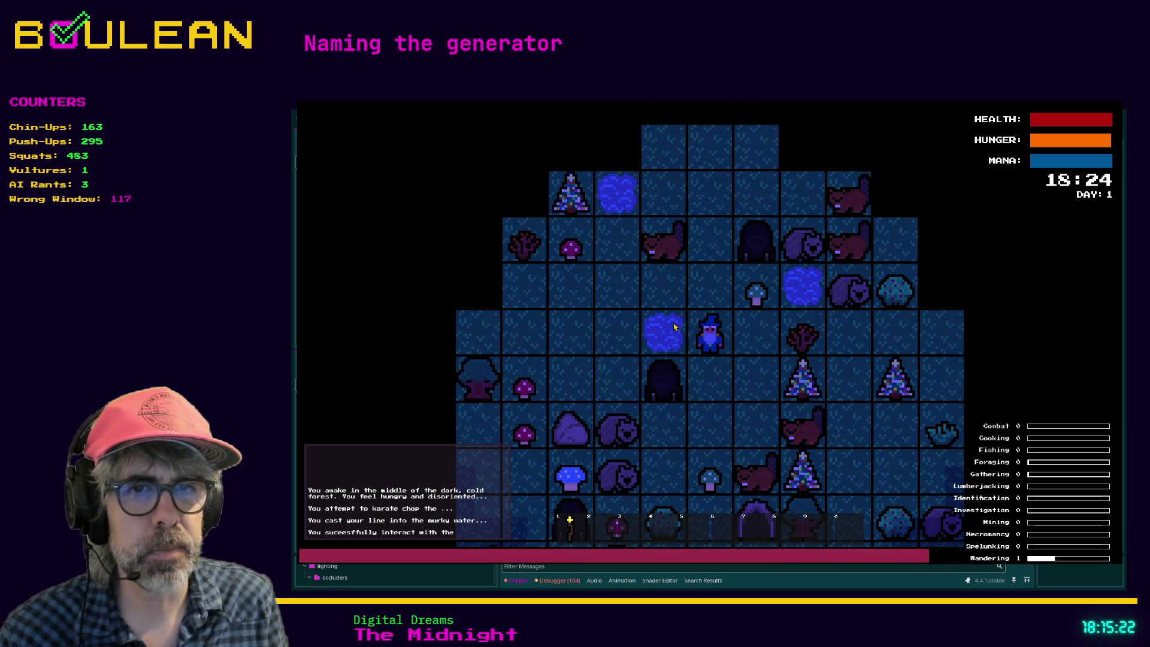
pyautogui.click(673, 327)
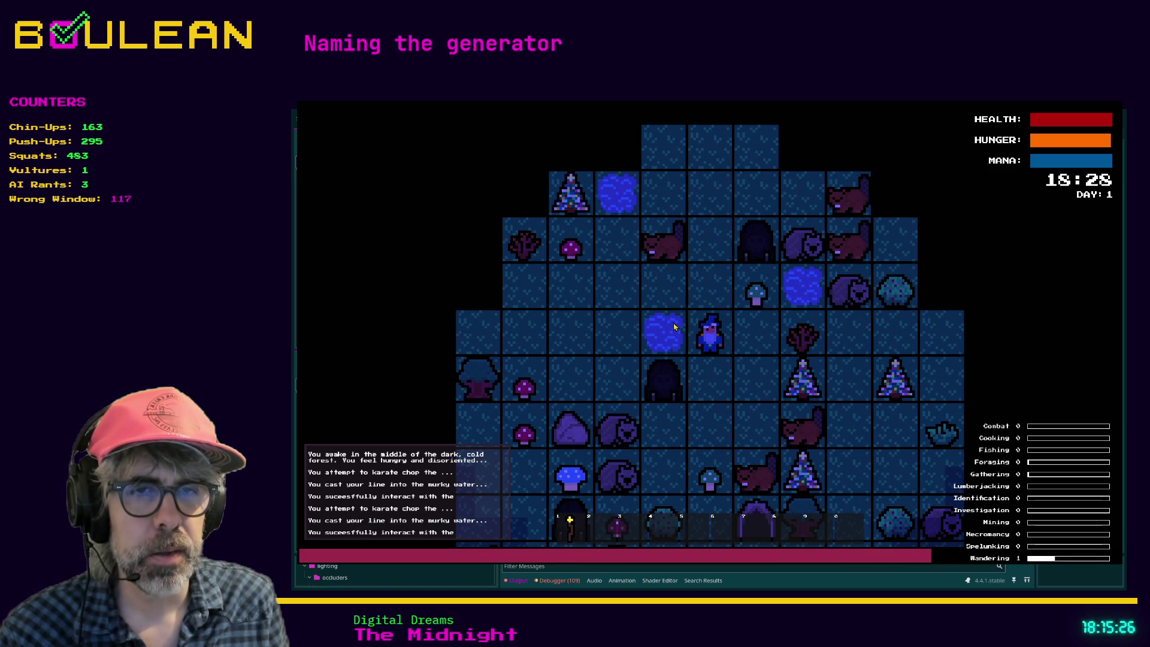
pyautogui.click(674, 326)
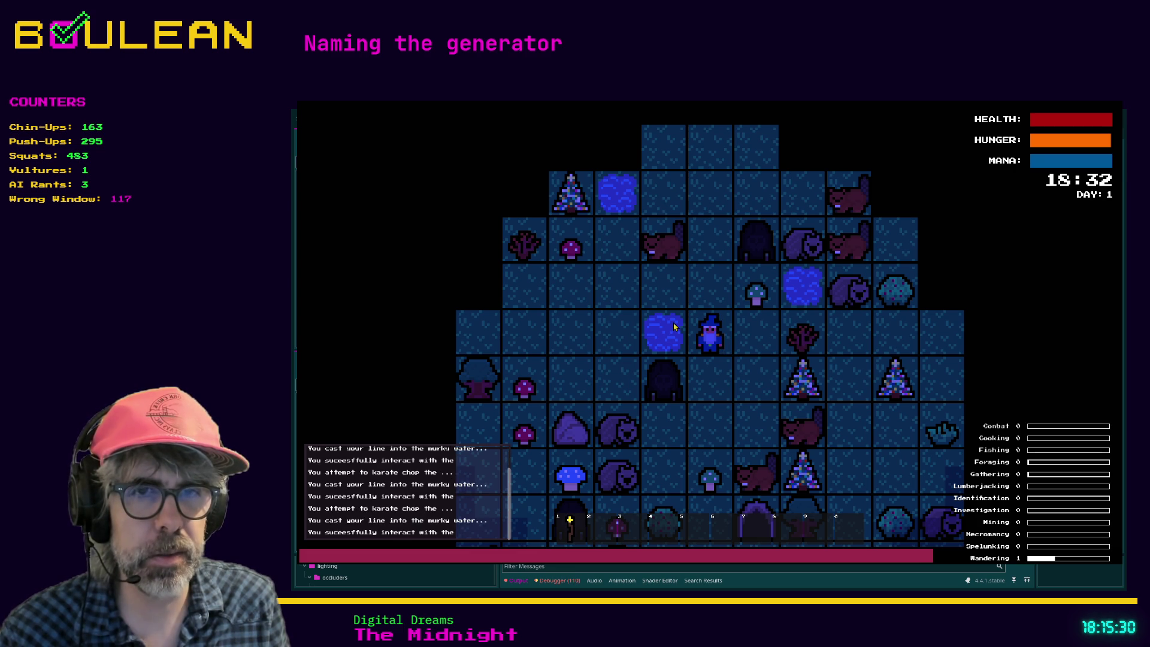
pyautogui.click(674, 327)
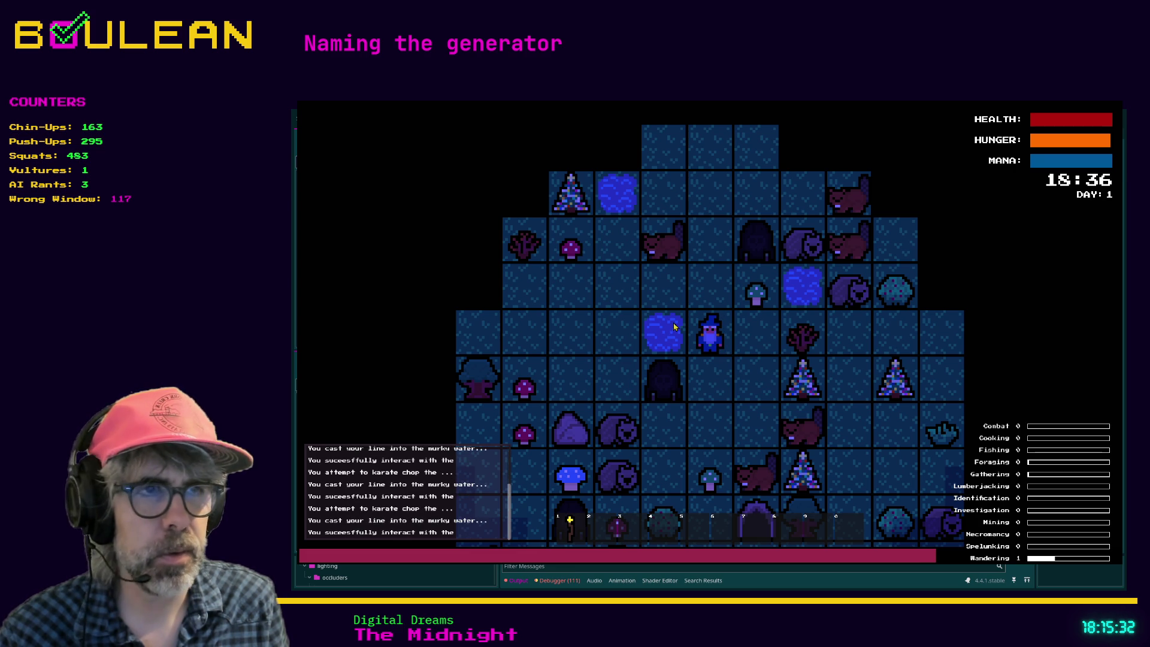
pyautogui.click(674, 326)
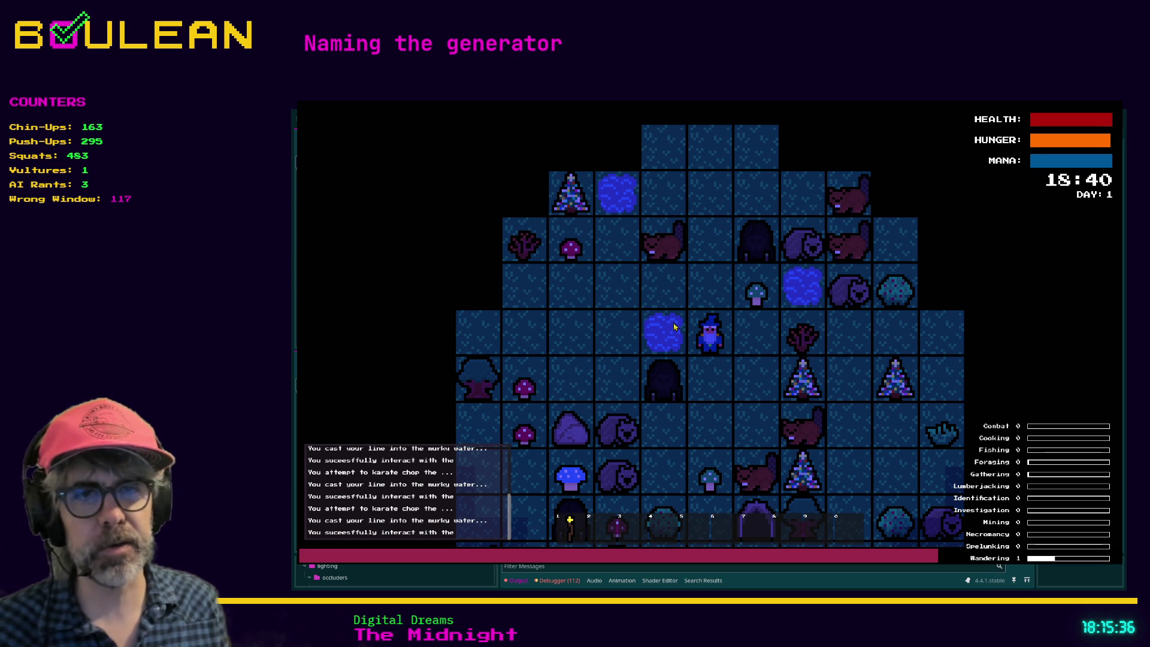
pyautogui.click(674, 327)
pyautogui.click(674, 326)
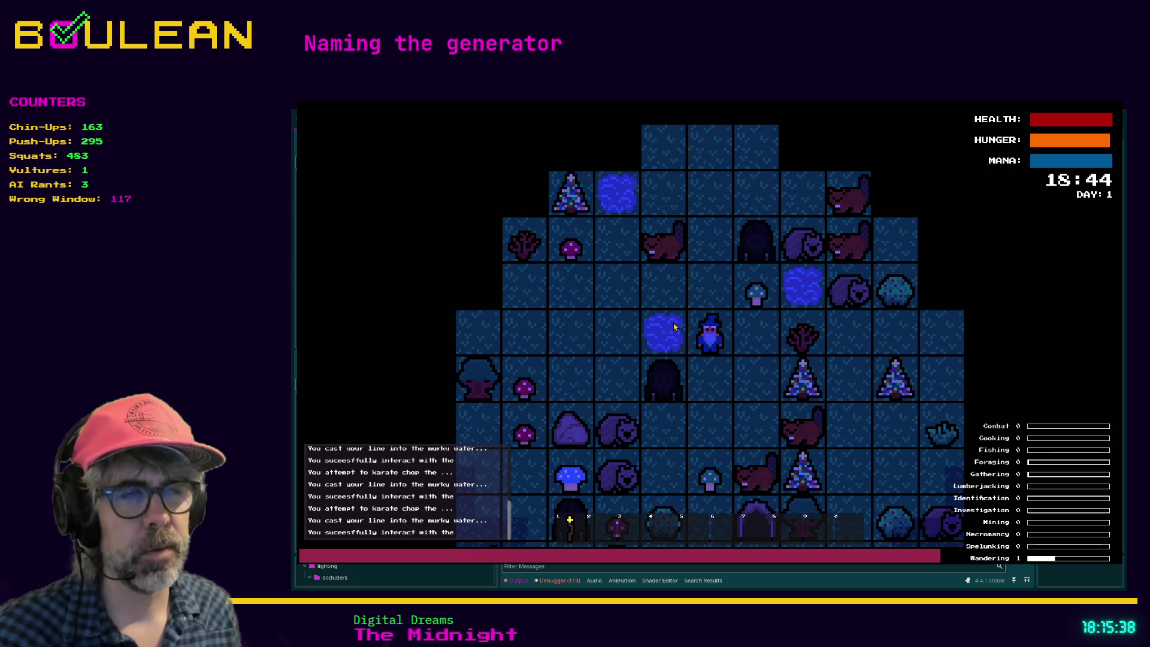
pyautogui.click(674, 326)
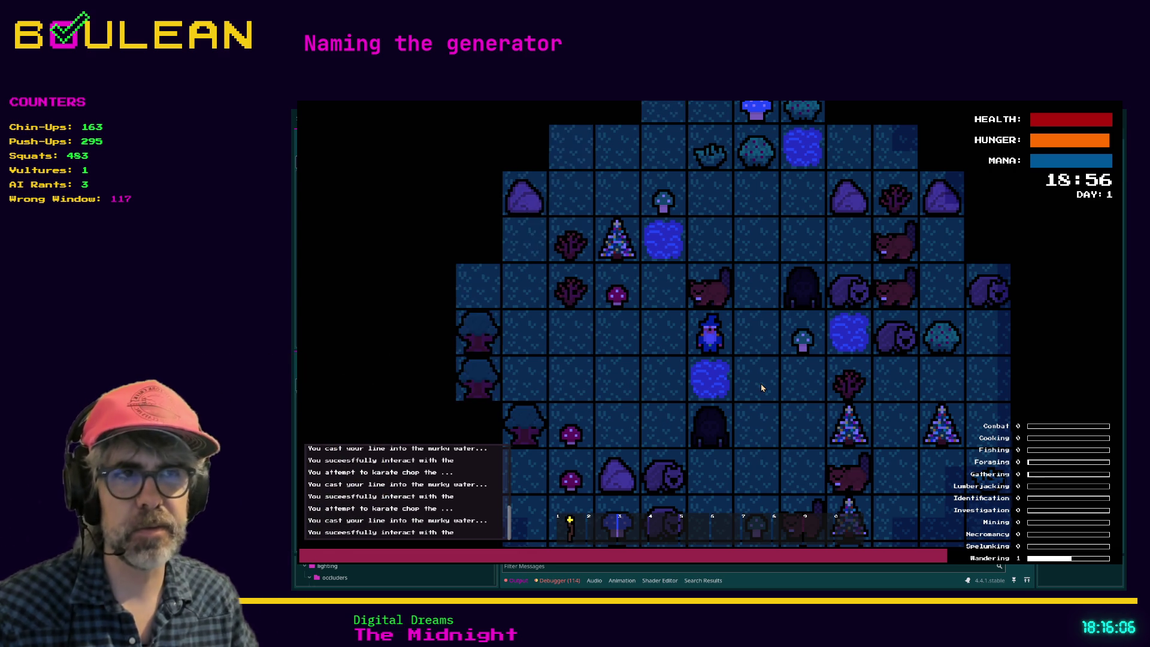
pyautogui.press('Left')
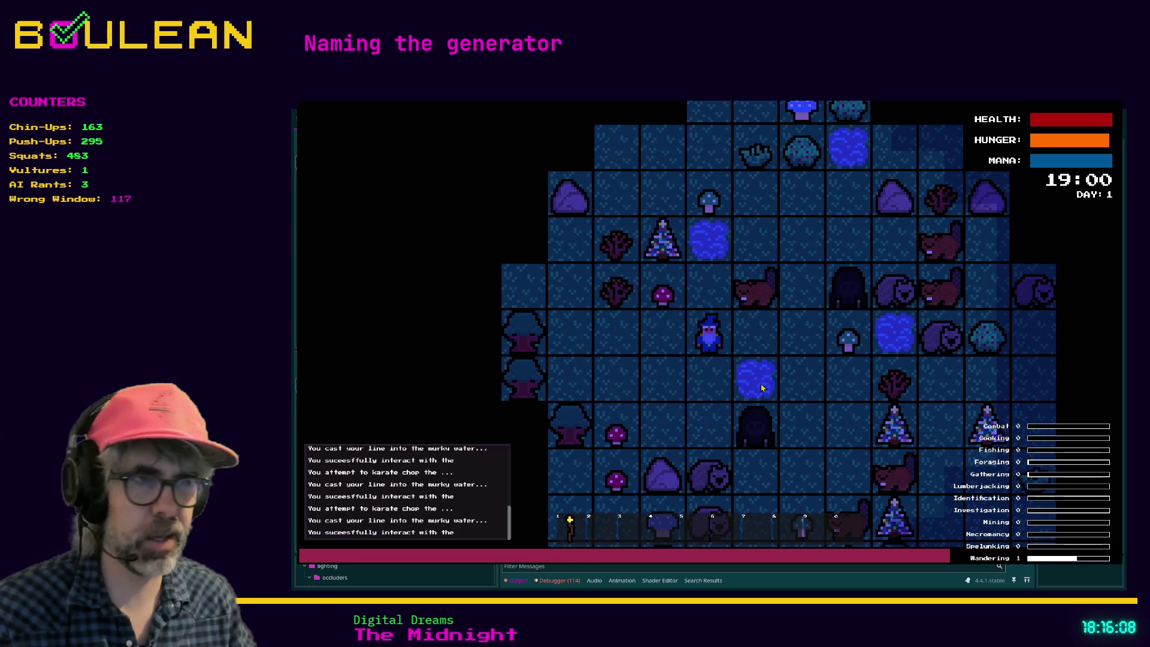
pyautogui.press('Down')
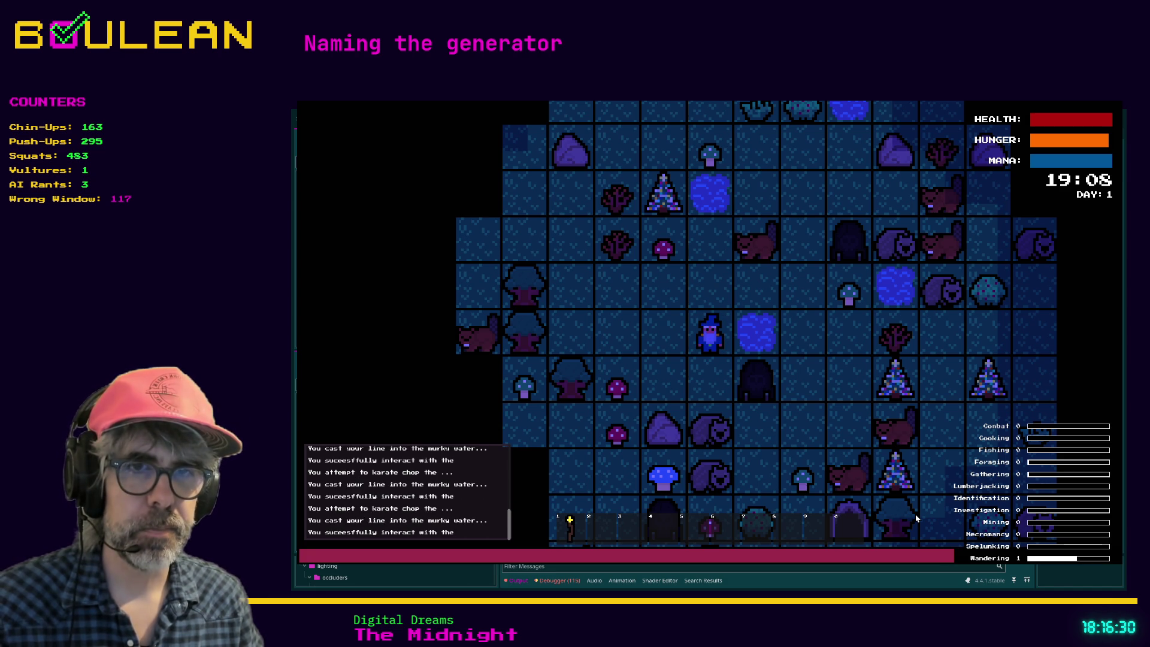
pyautogui.scroll(3, 861, 406)
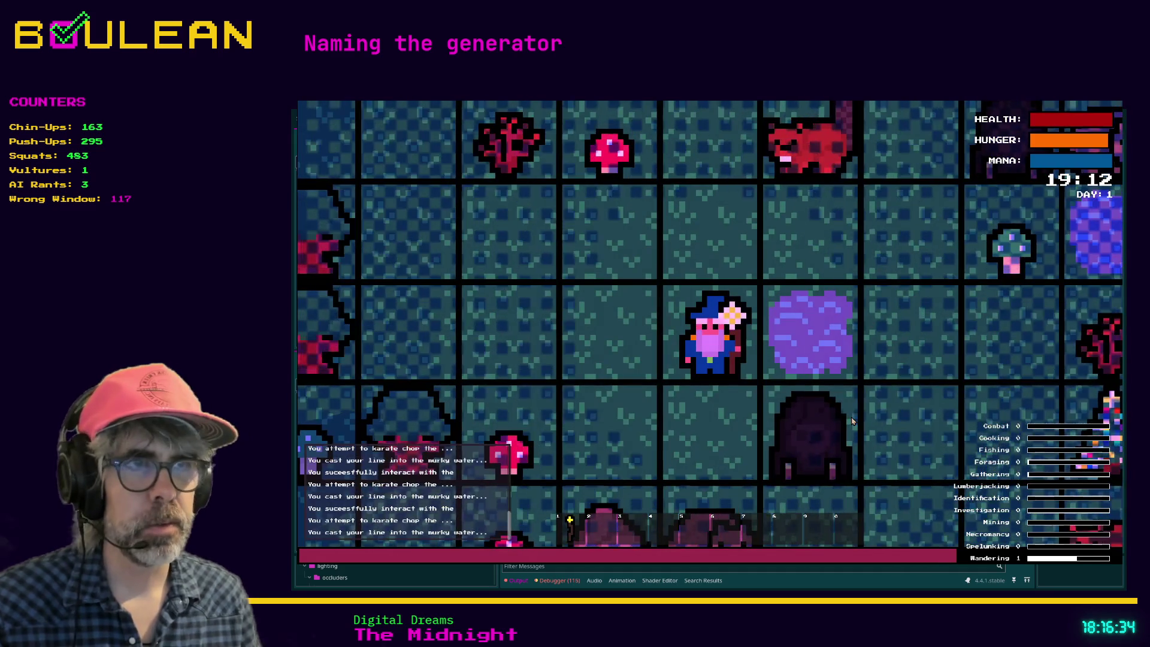
# Stop the game and open fishing_hole.gd at its fish_caught emit on line 7
pyautogui.press('F8')
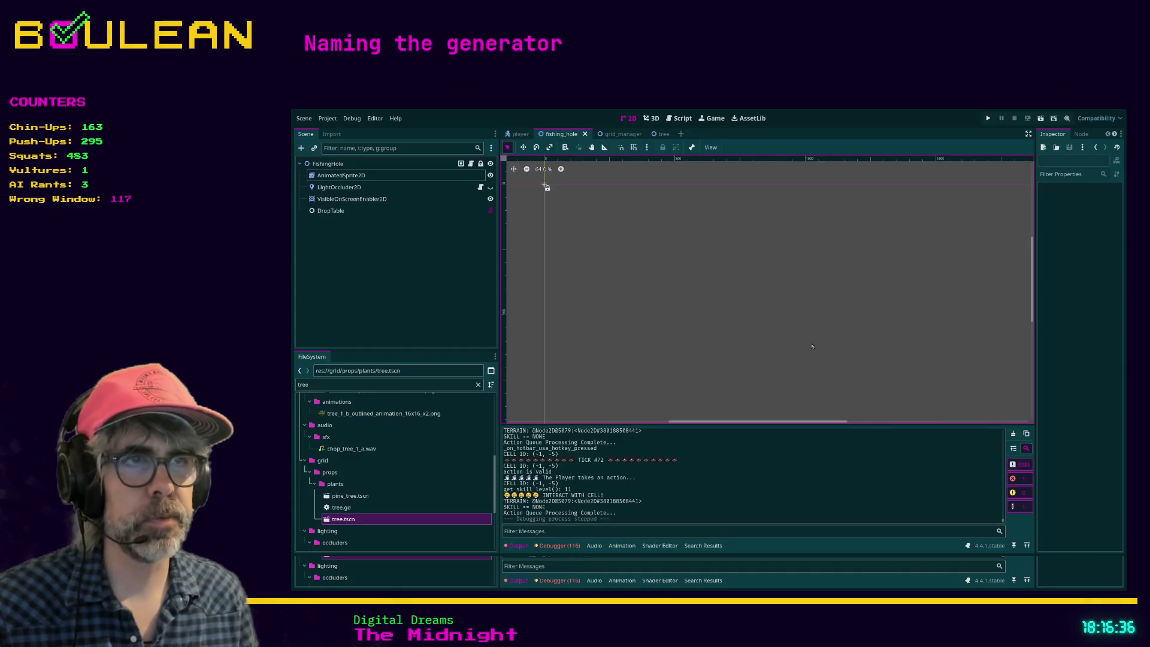
pyautogui.click(670, 123)
pyautogui.click(737, 256)
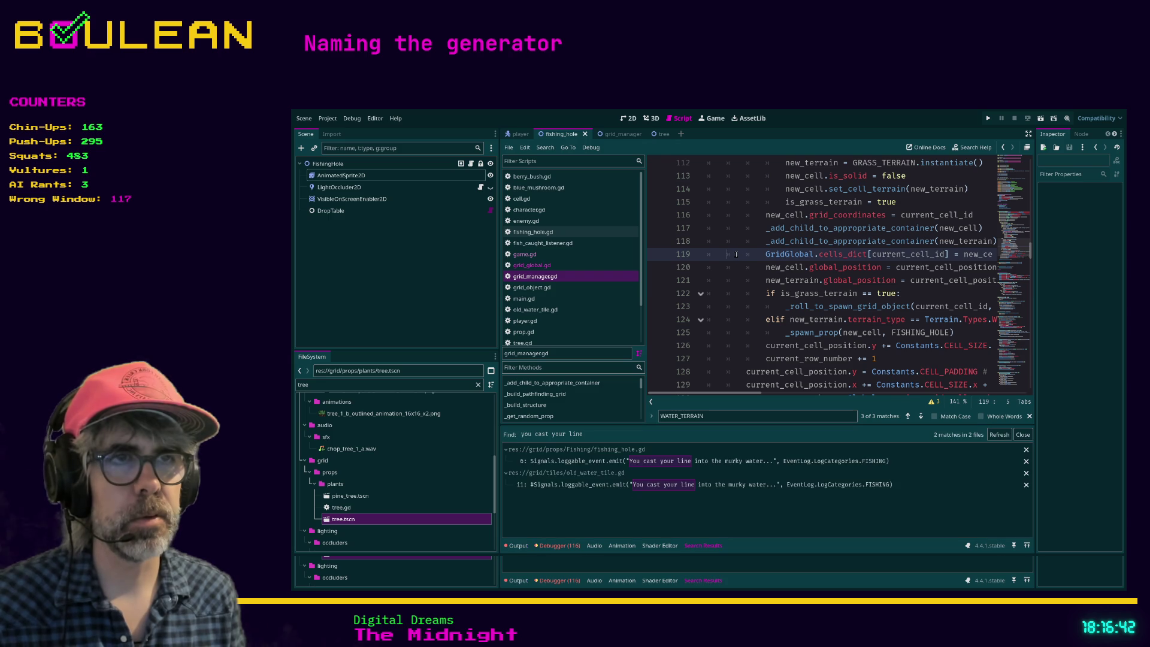
pyautogui.click(728, 463)
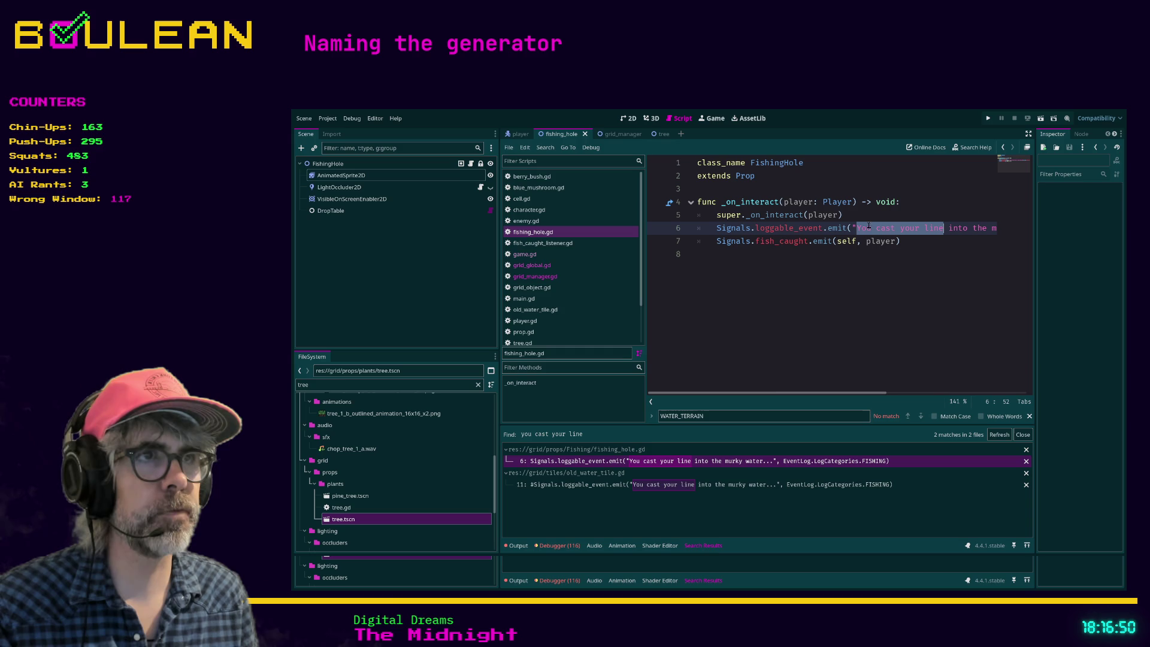
pyautogui.moveTo(730, 393)
pyautogui.mouseDown()
pyautogui.moveTo(878, 399)
pyautogui.moveTo(692, 389)
pyautogui.mouseUp()
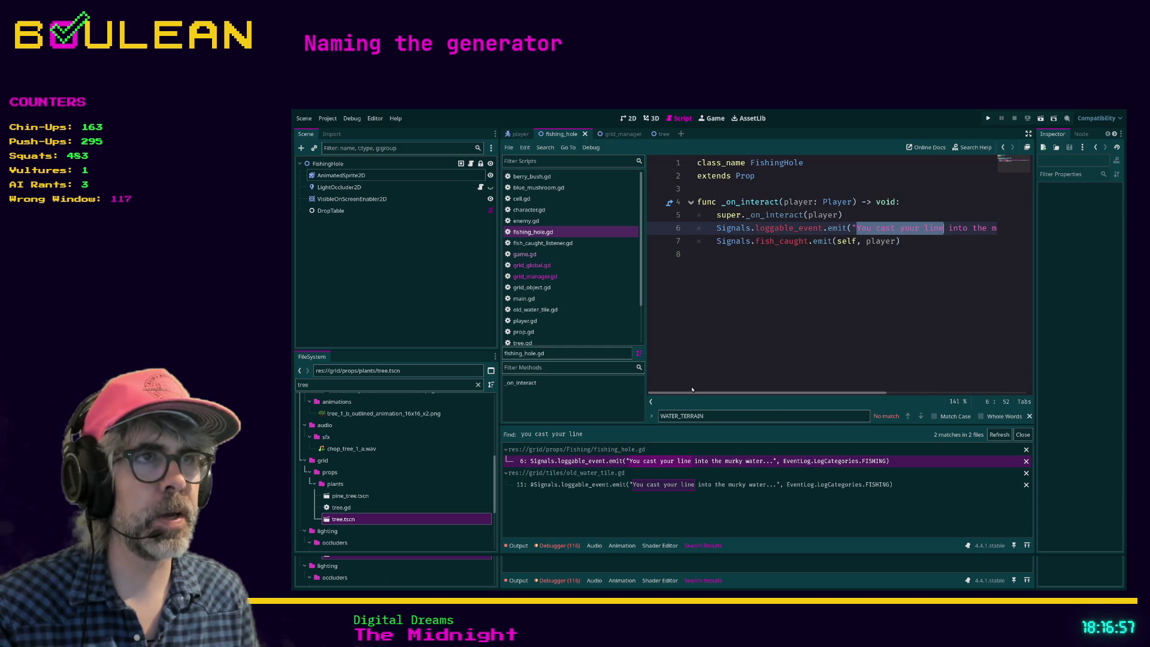
pyautogui.click(716, 241)
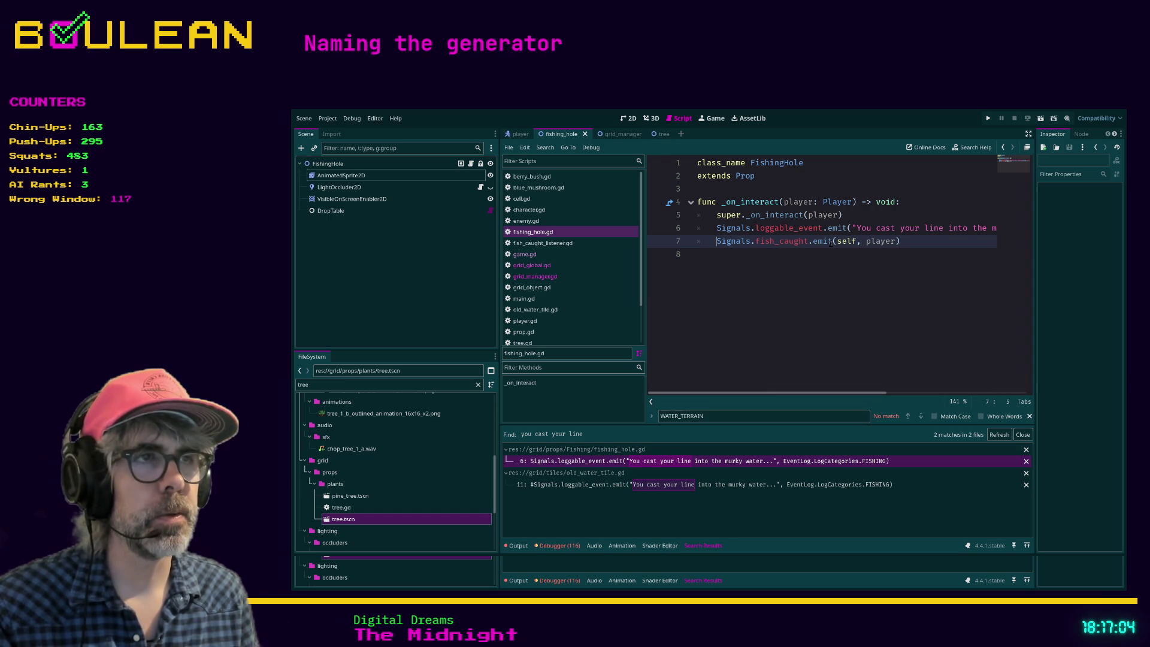
pyautogui.click(811, 273)
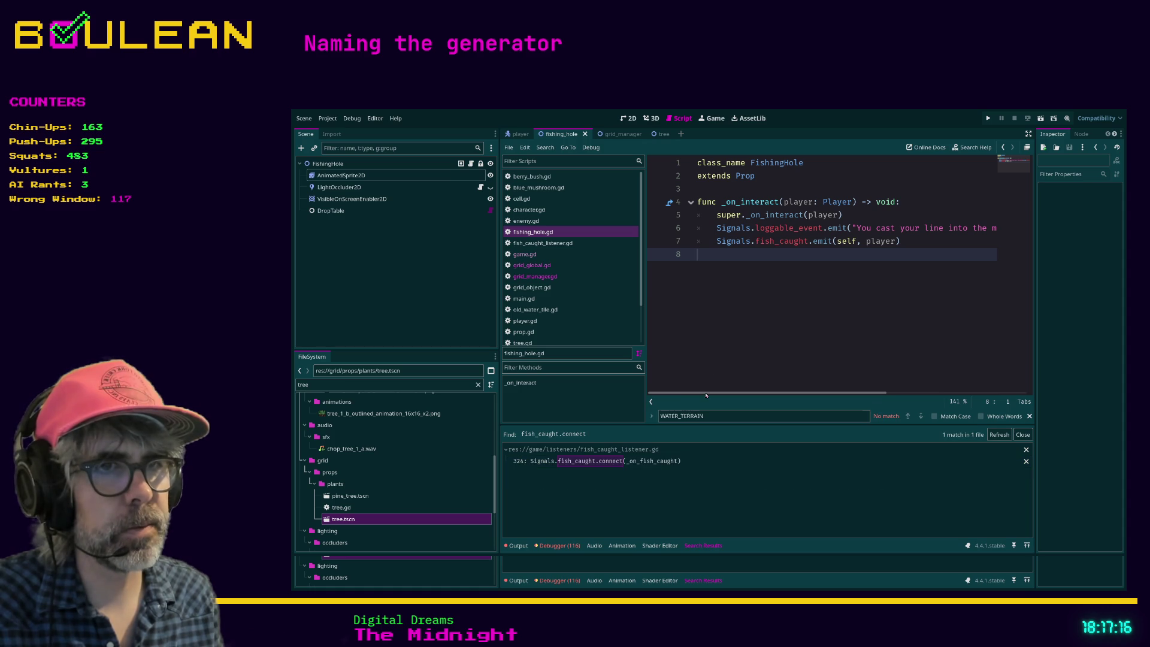
# Open fish_caught_listener.gd from the fish_caught.connect match and locate _on_fish_caught
pyautogui.click(661, 465)
pyautogui.scroll(-3, 810, 306)
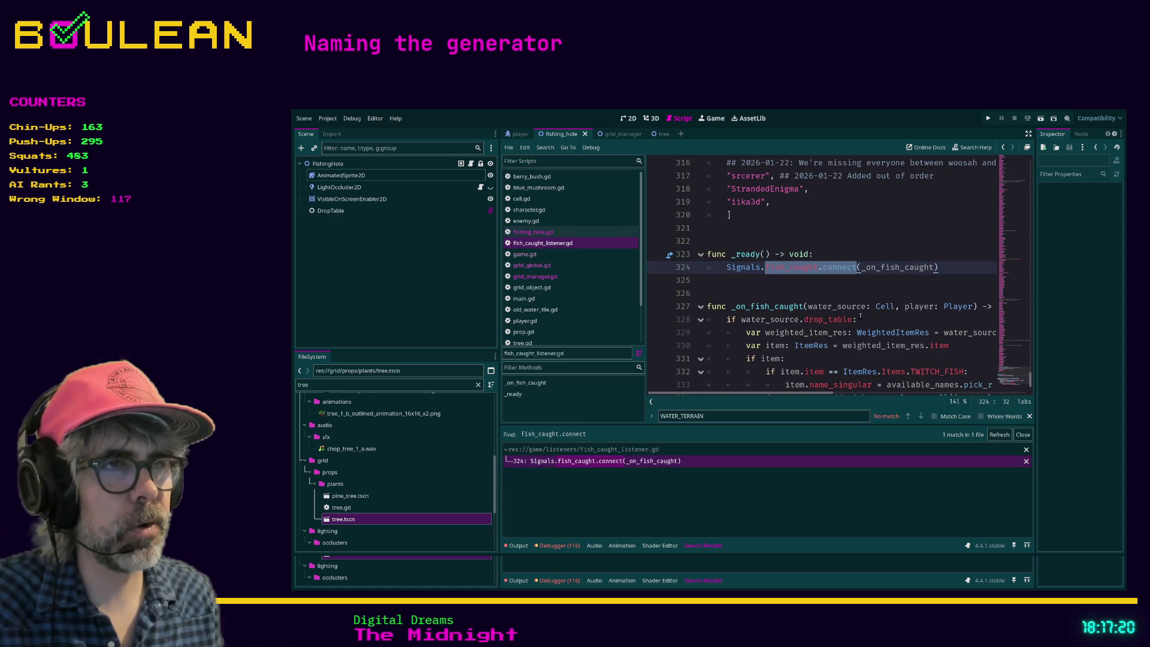
pyautogui.click(839, 255)
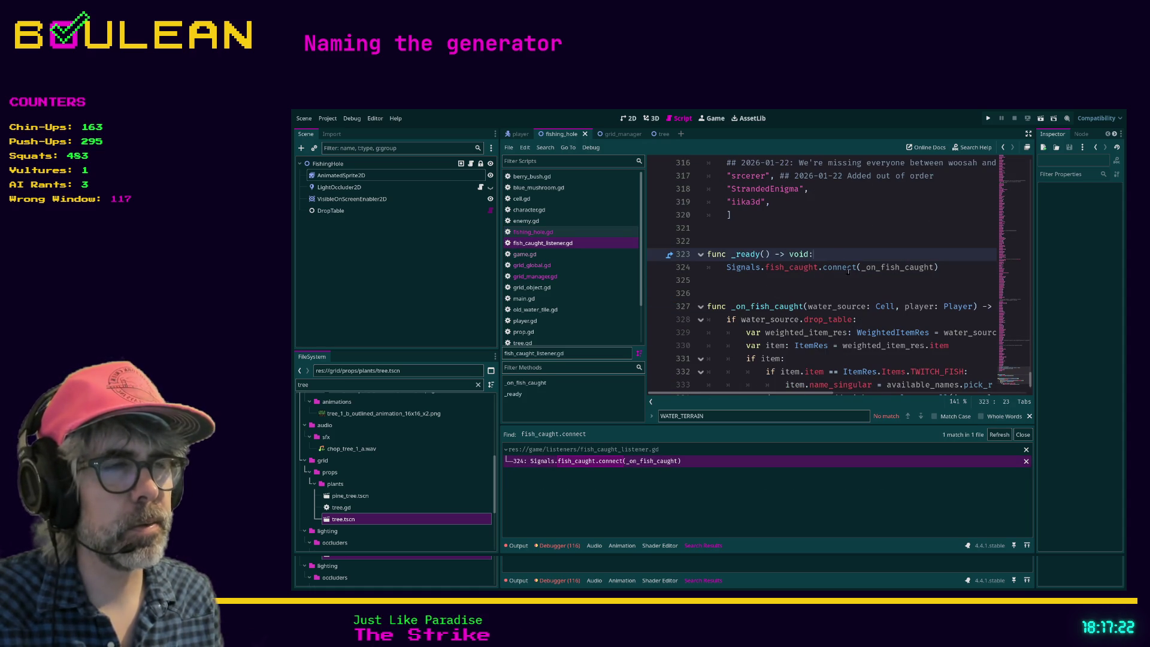
pyautogui.scroll(-1, 848, 271)
pyautogui.click(896, 267)
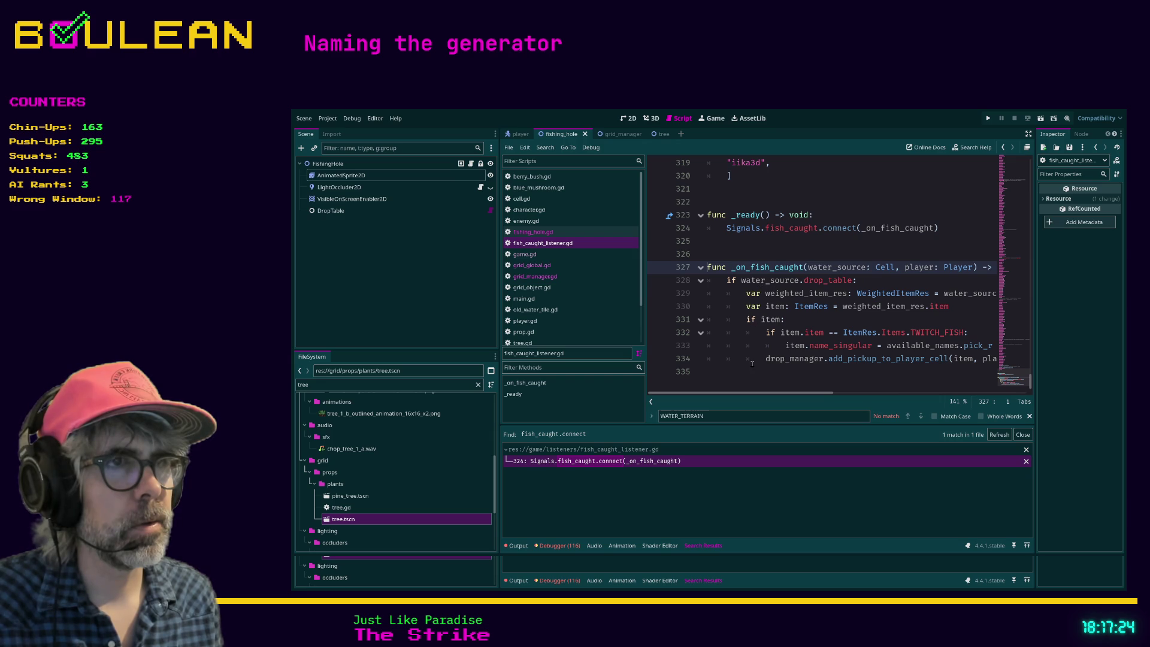
# Insert print("FISH CAUGHT!") as the first line of _on_fish_caught, then return to grid_manager.gd
pyautogui.click(726, 280)
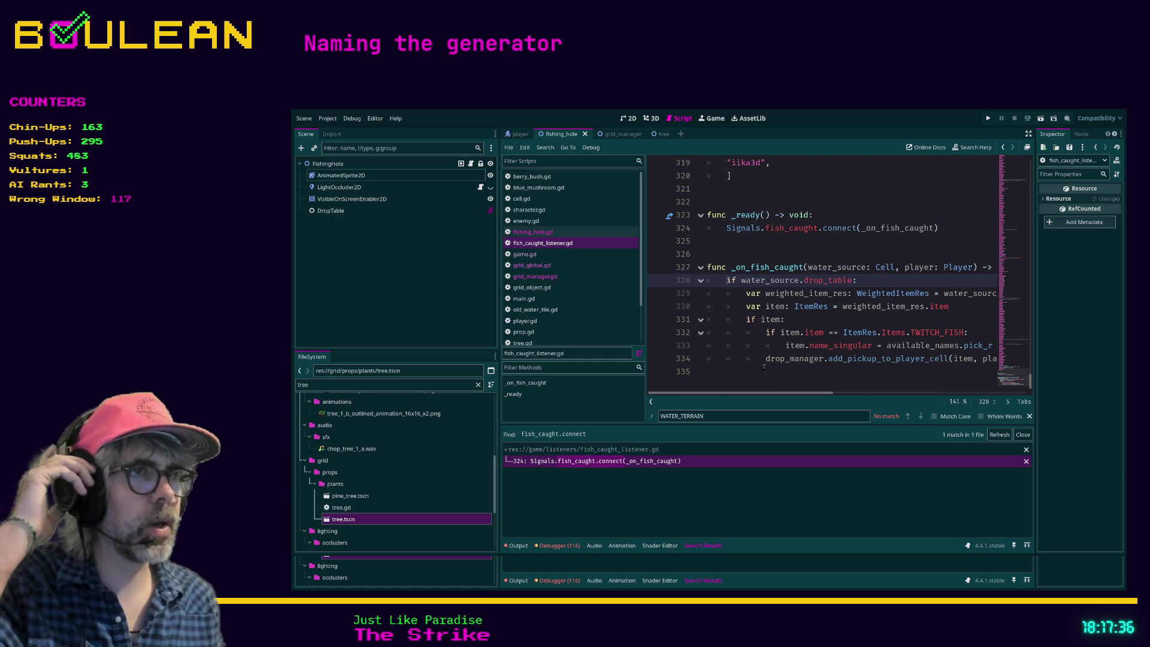
pyautogui.press('Return')
pyautogui.press('Up')
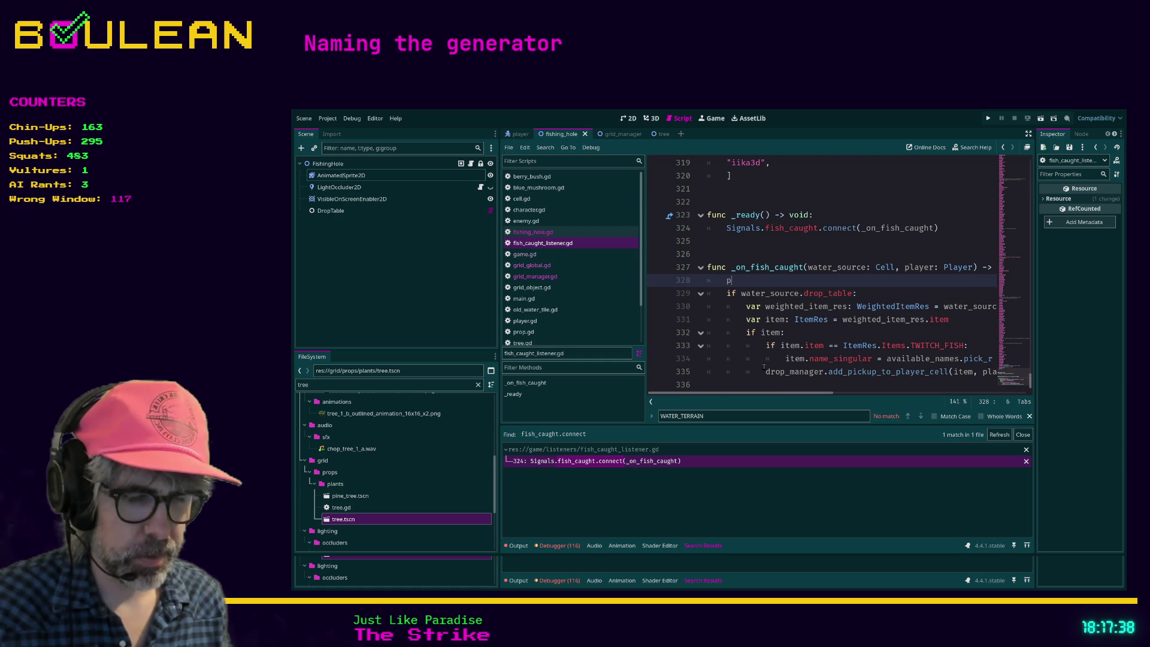
pyautogui.write('rint("FISH CAUGHT')
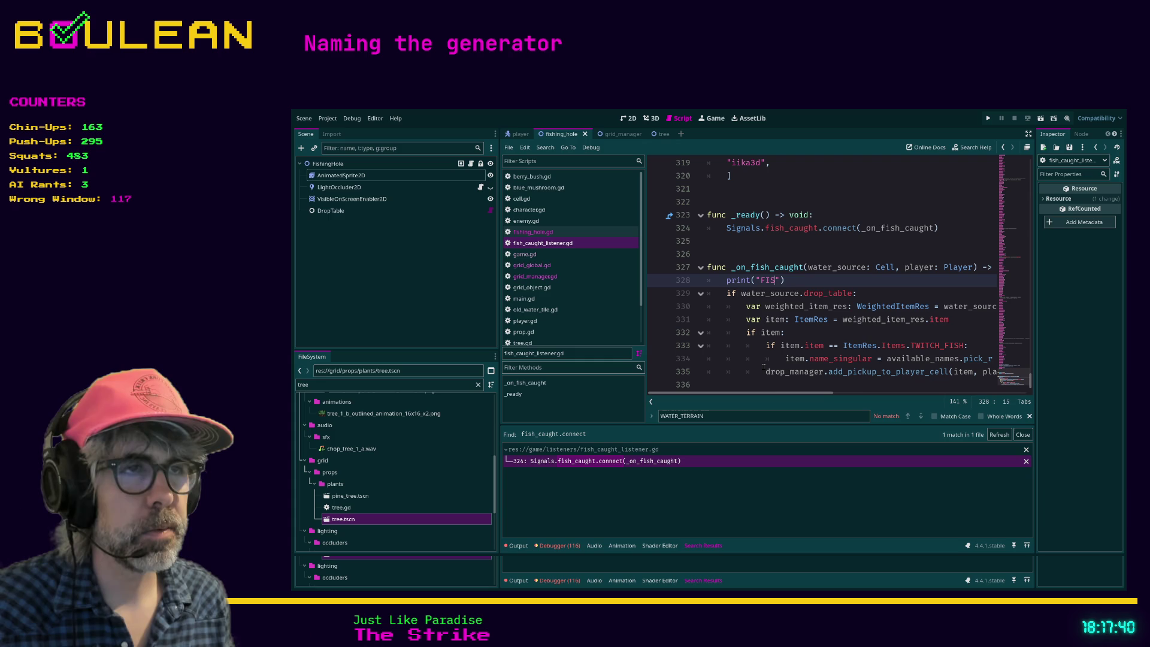
pyautogui.write('!')
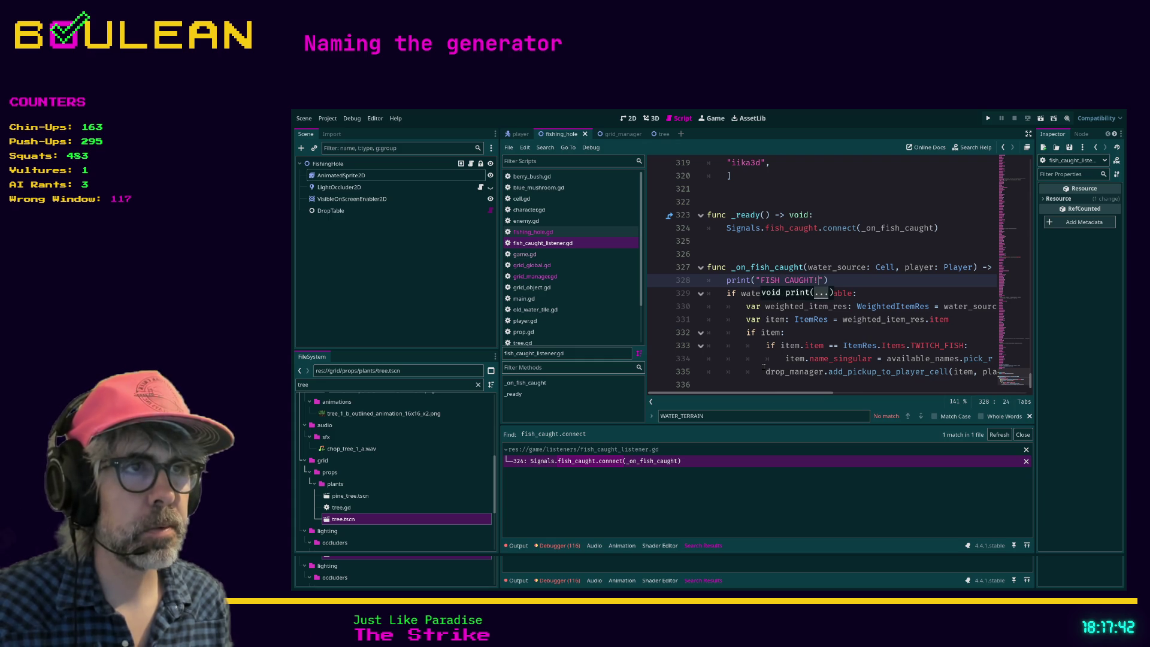
pyautogui.press('Down')
pyautogui.press('End')
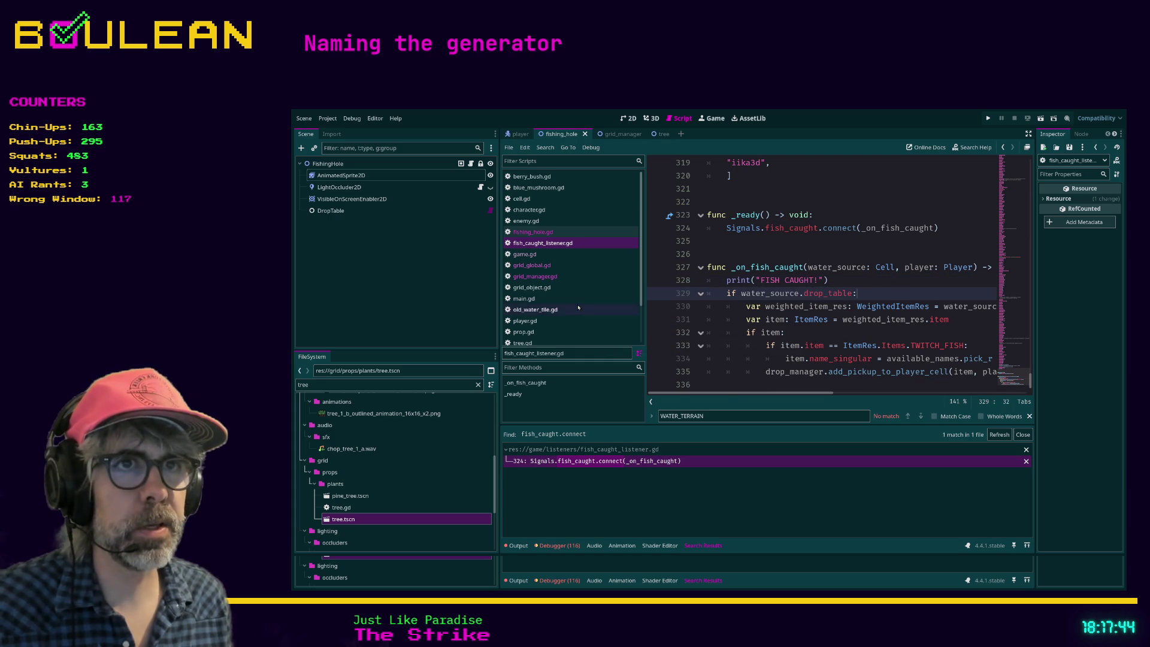
pyautogui.click(635, 278)
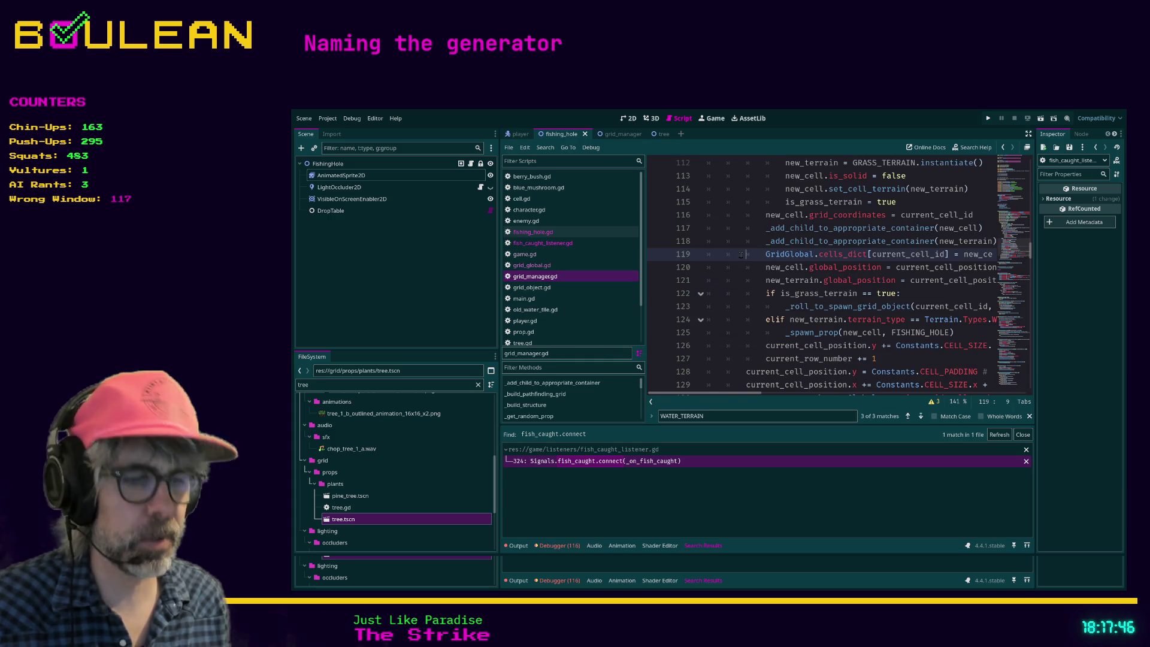
# Find print calls in grid_manager.gd and delete the debug print on line 201
pyautogui.hotkey('ctrl', 'f')
pyautogui.write('print')
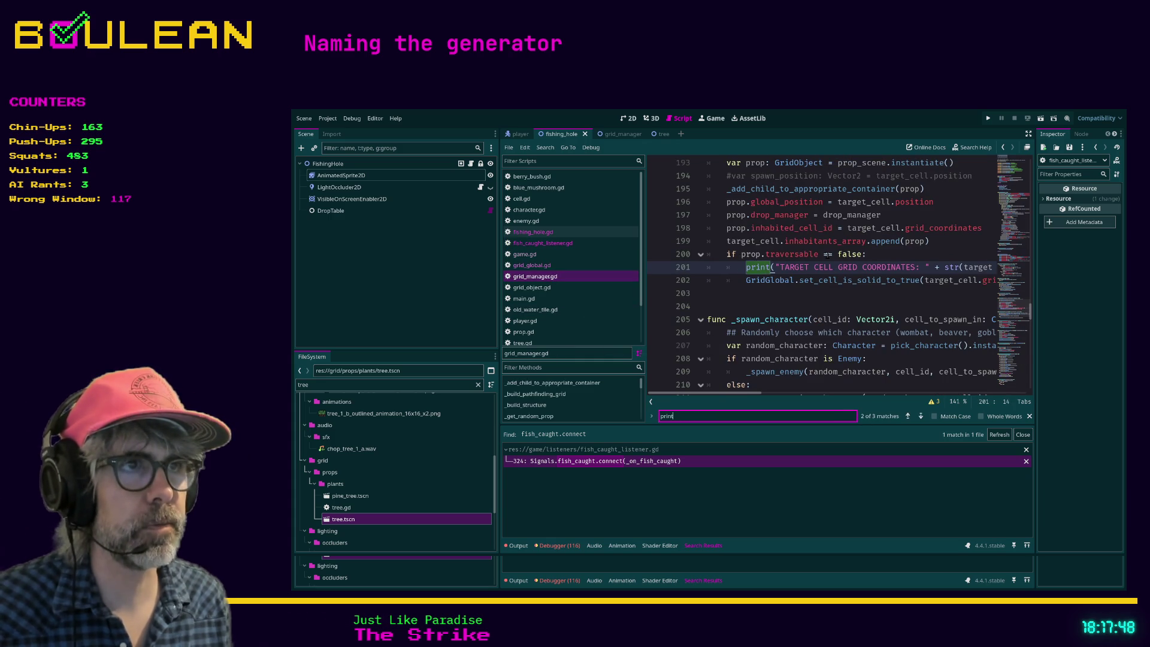
pyautogui.press('Escape')
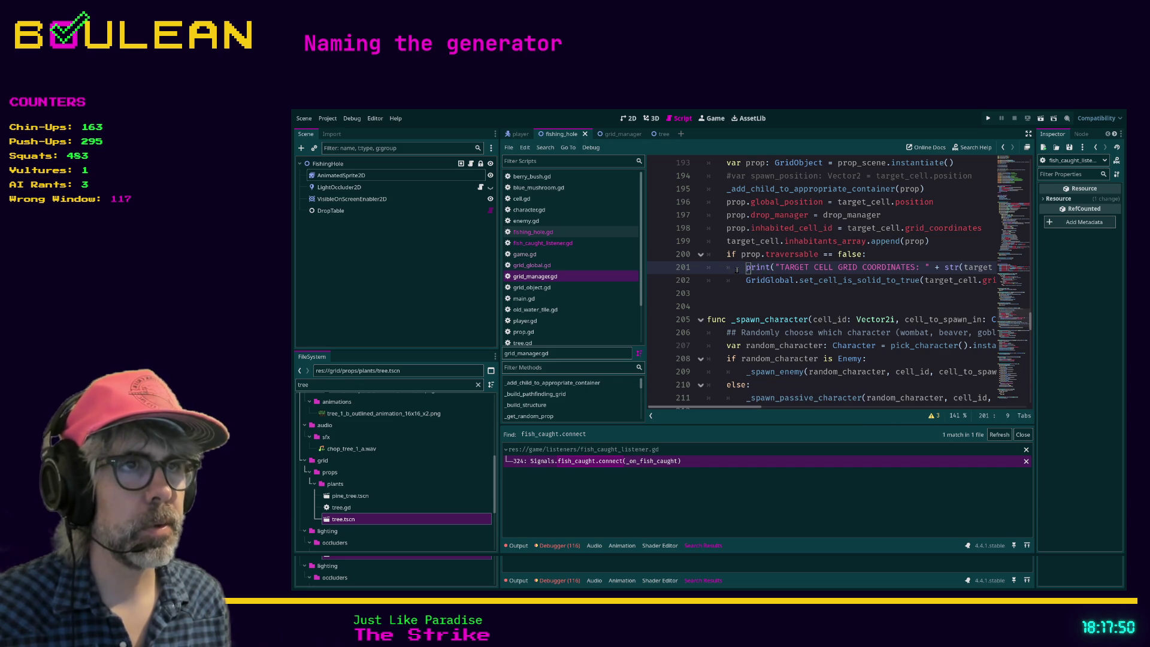
pyautogui.hotkey('ctrl', 'shift', 'k')
# Delete the debug print on line 104, save grid_manager.gd, and search for fish_caught project-wide
pyautogui.hotkey('ctrl', 'f')
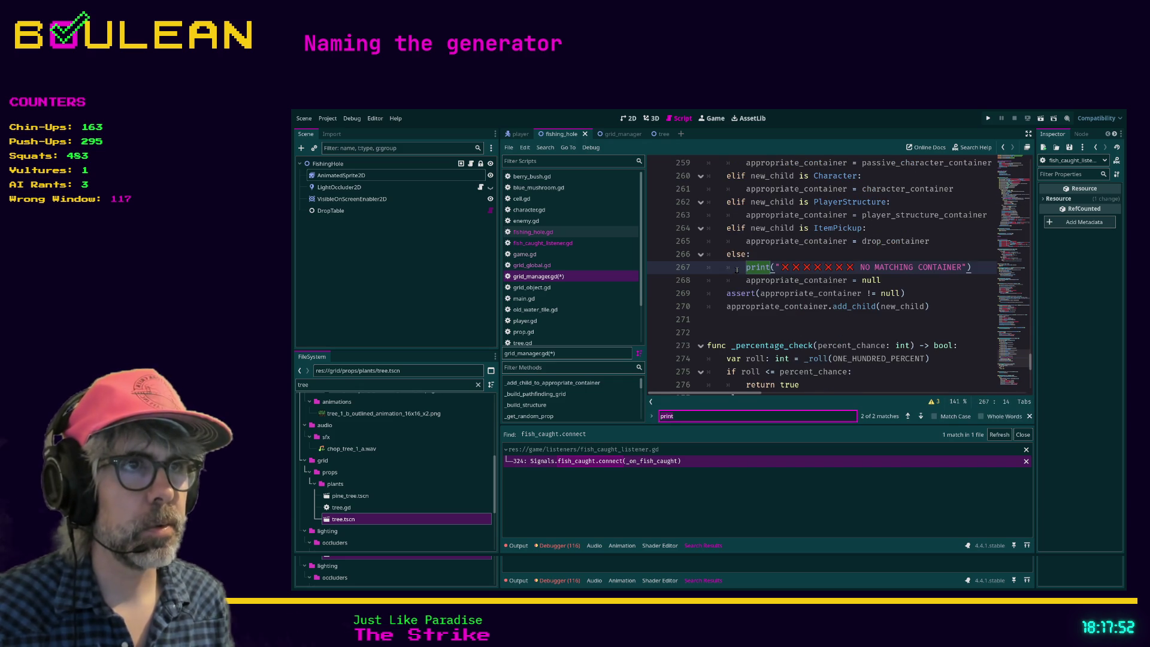
pyautogui.click(737, 269)
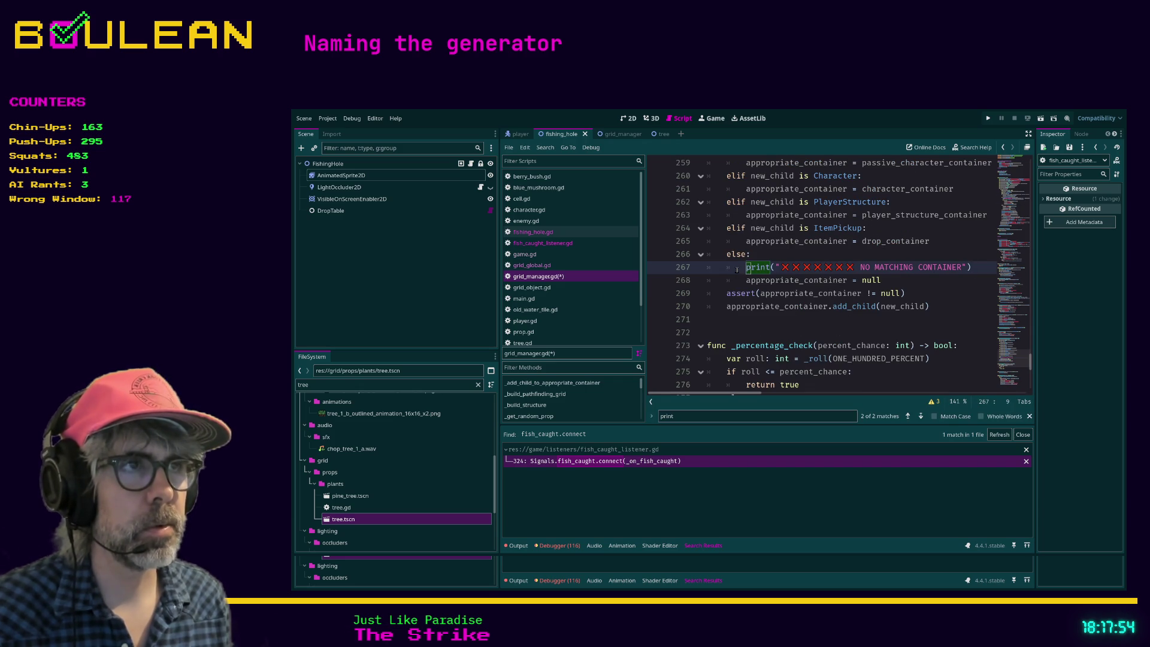
pyautogui.click(922, 416)
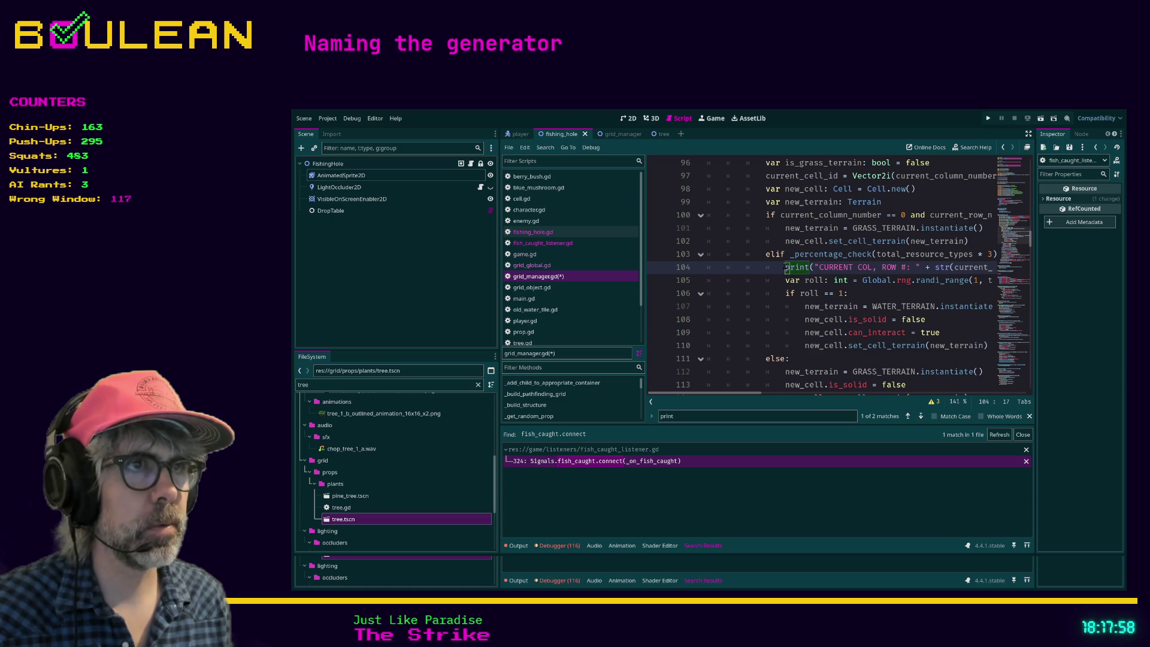
pyautogui.hotkey('ctrl', 'shift', 'k')
pyautogui.hotkey('ctrl', 's')
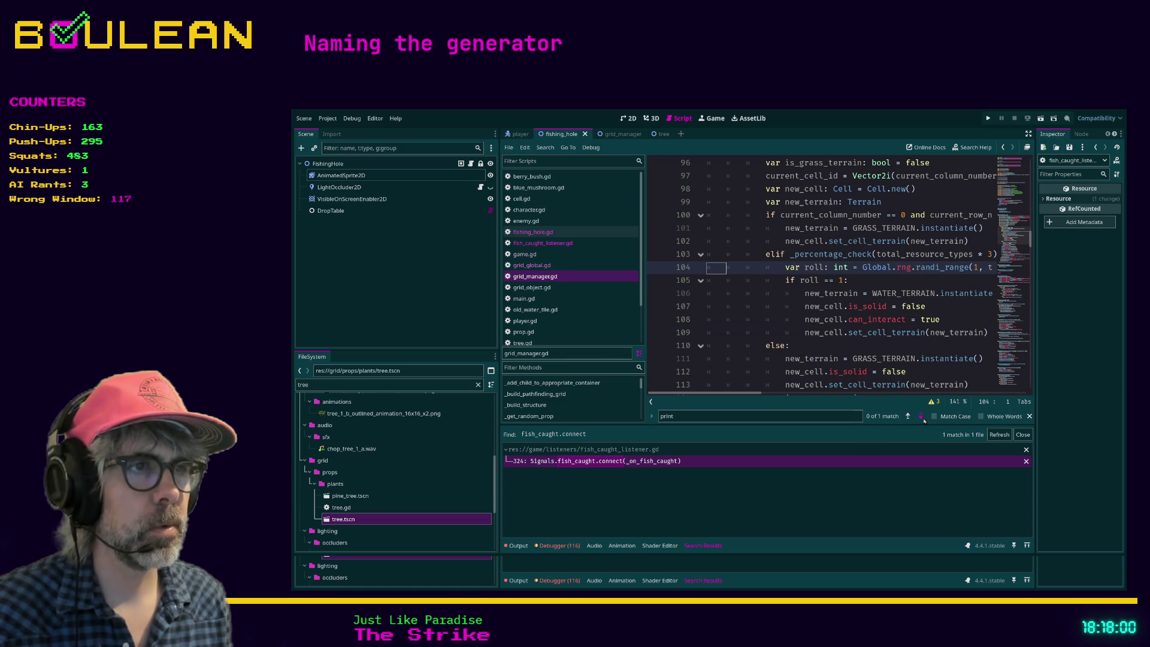
pyautogui.press('F3')
pyautogui.click(799, 322)
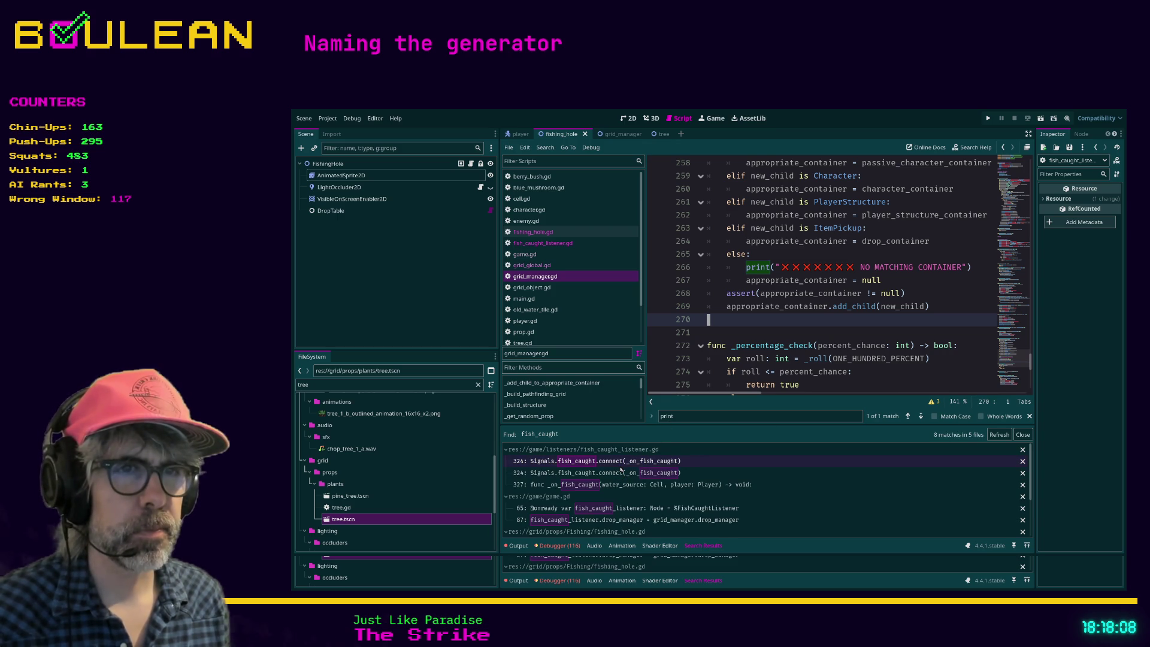
# Open signals.gd at line 9 and inspect fish_caught's water_source: Tile, player: Player parameters
pyautogui.scroll(-3, 629, 479)
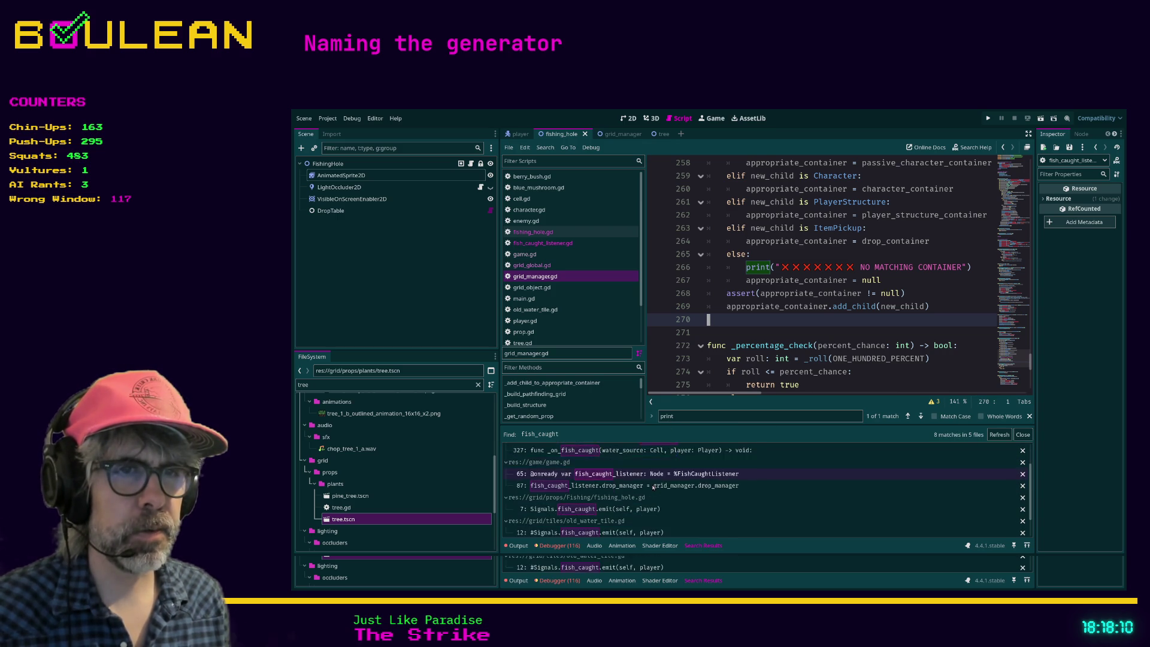
pyautogui.scroll(-3, 652, 487)
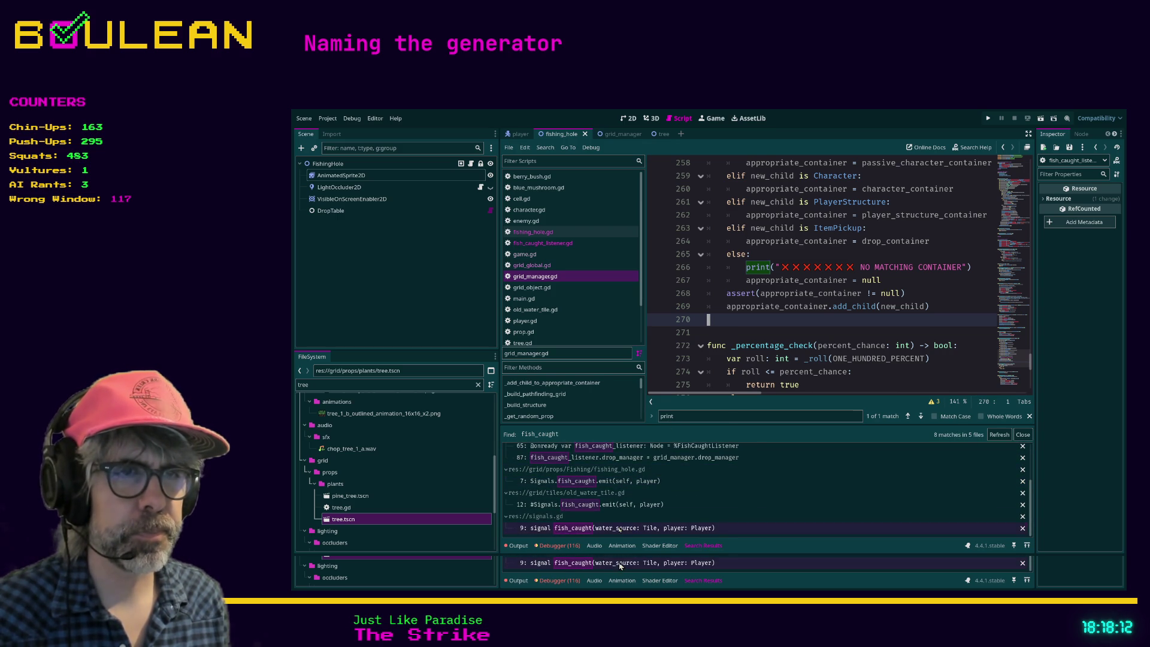
pyautogui.click(620, 528)
pyautogui.click(815, 215)
pyautogui.scroll(-10, 816, 218)
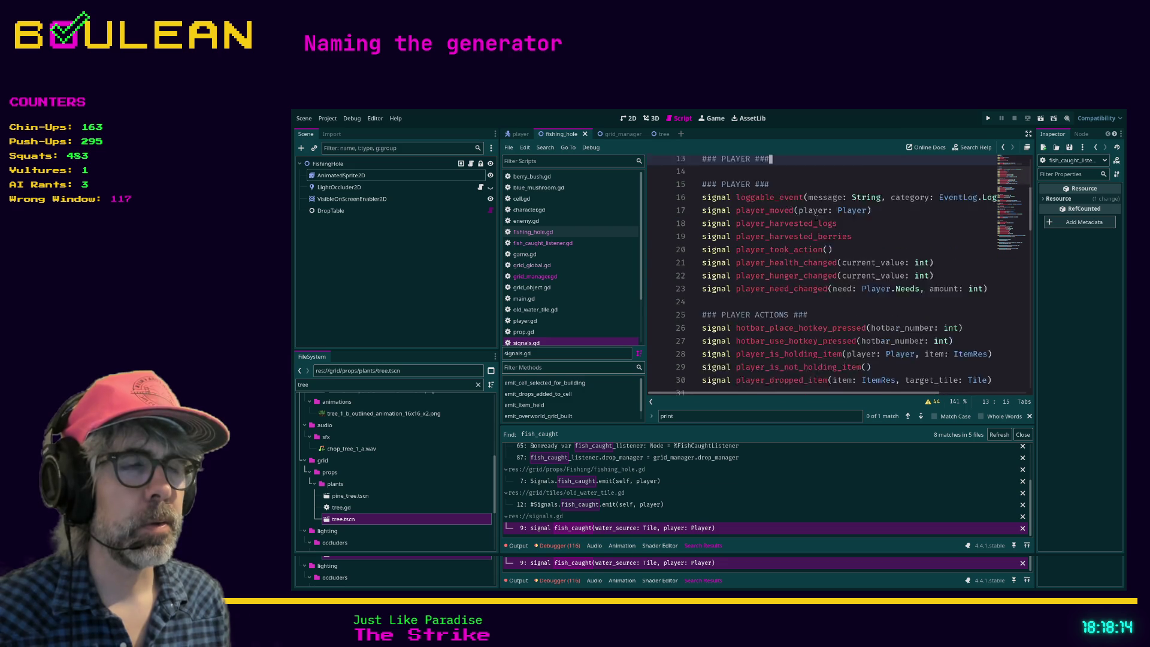
pyautogui.scroll(10, 816, 218)
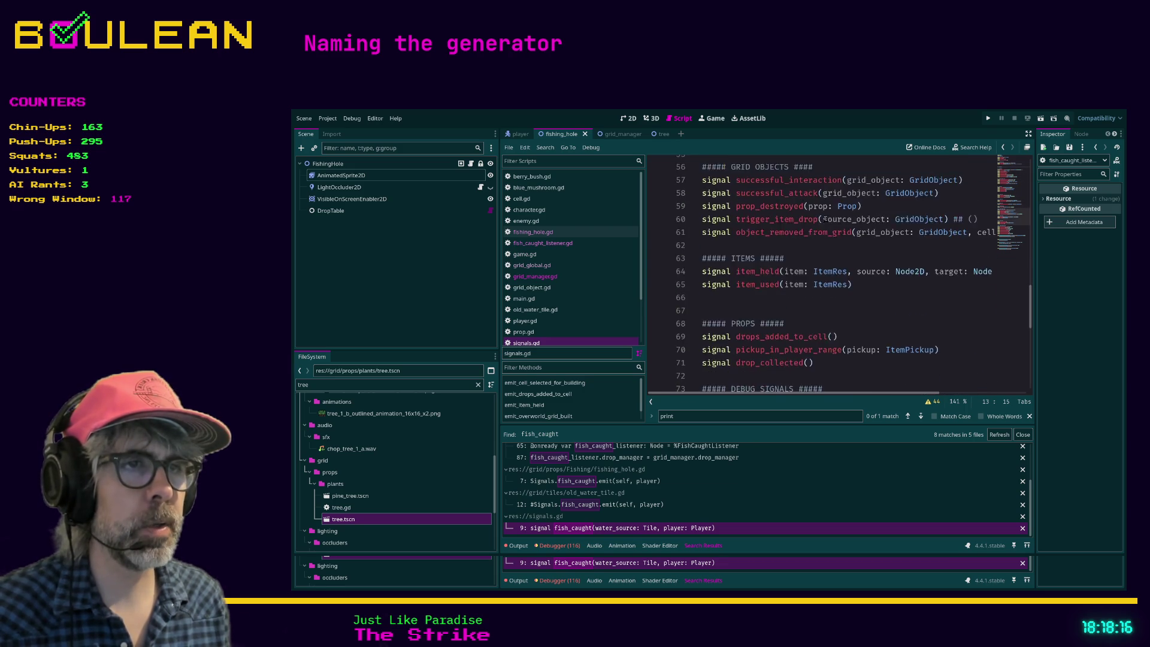
pyautogui.scroll(3, 826, 211)
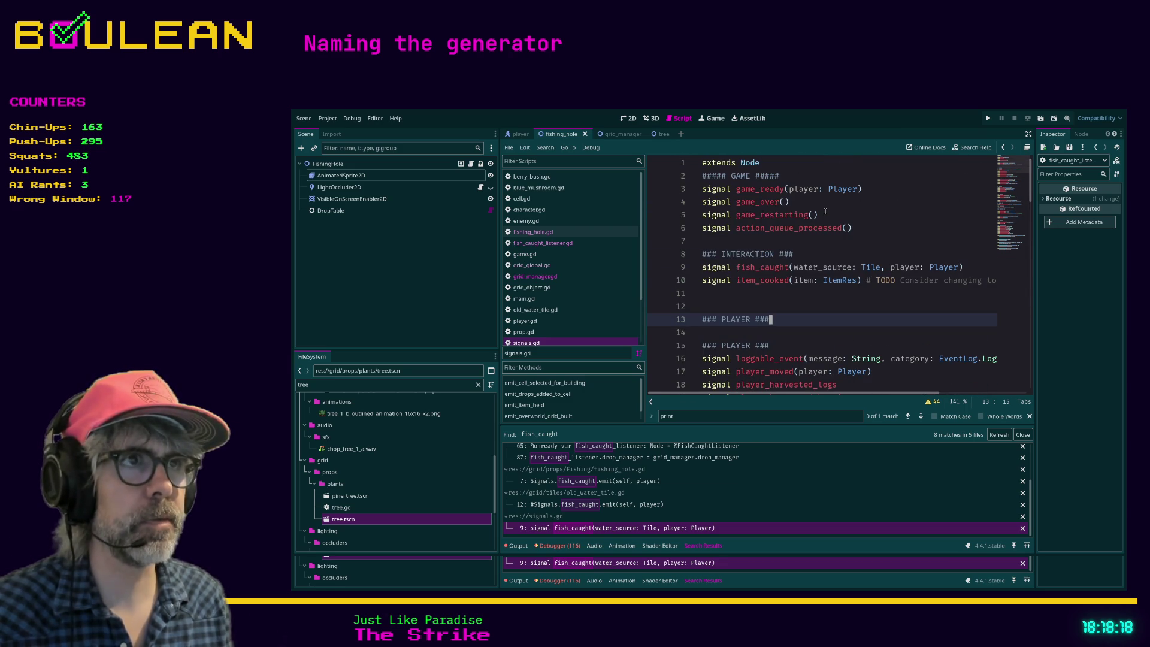
pyautogui.doubleClick(822, 266)
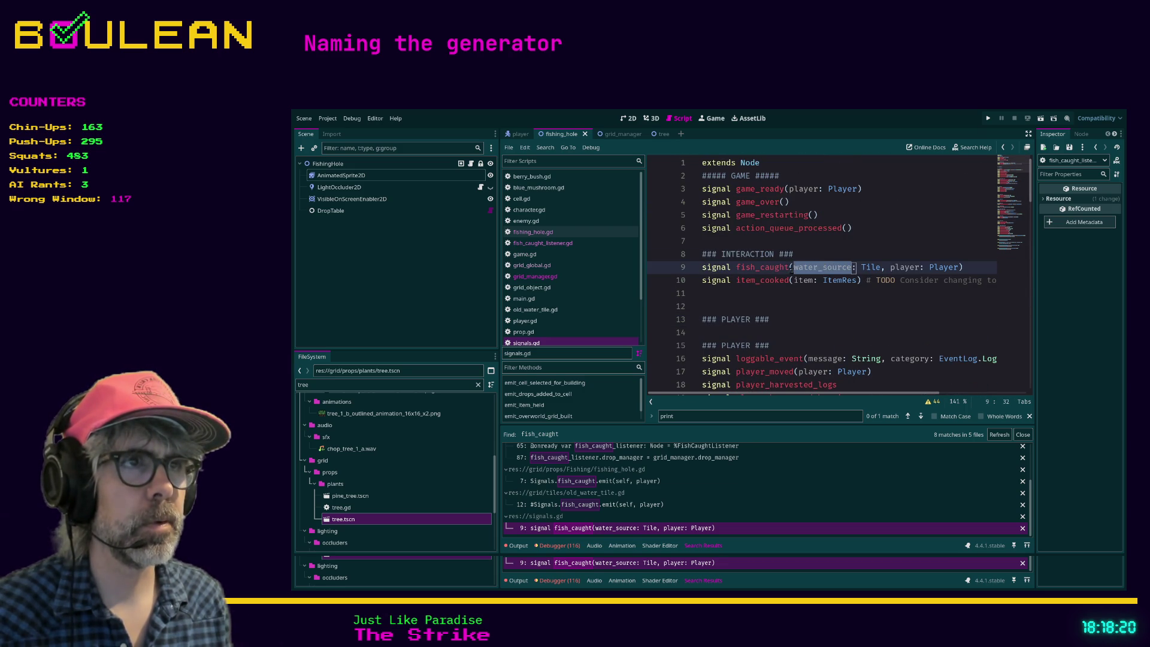
pyautogui.click(794, 267)
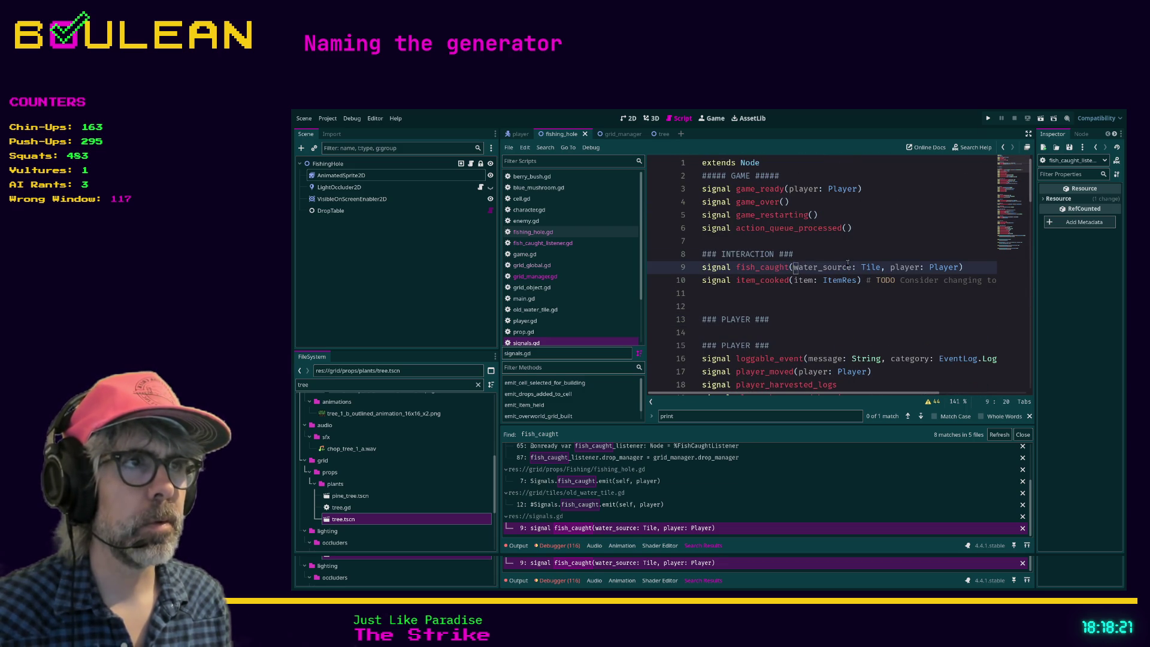
pyautogui.keyDown('shift'); pyautogui.click(958, 267); pyautogui.keyUp('shift')
# Move to empty line 89 among the emit_ helpers and close the find bar
pyautogui.scroll(-20, 914, 305)
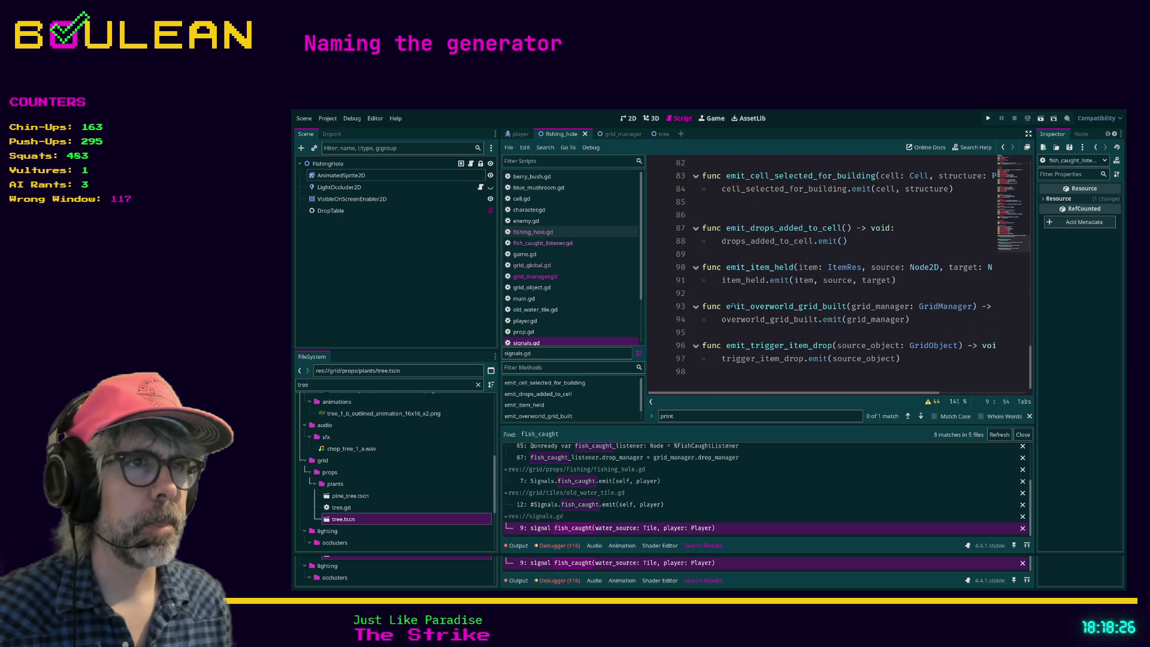
pyautogui.click(742, 254)
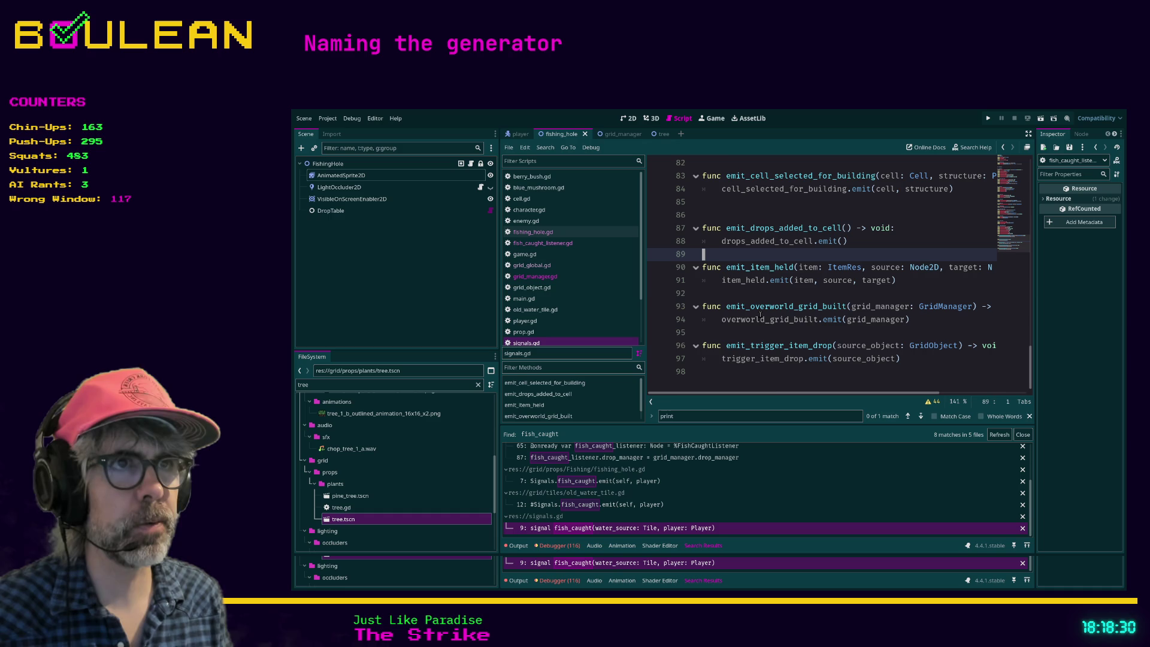
pyautogui.press('Escape')
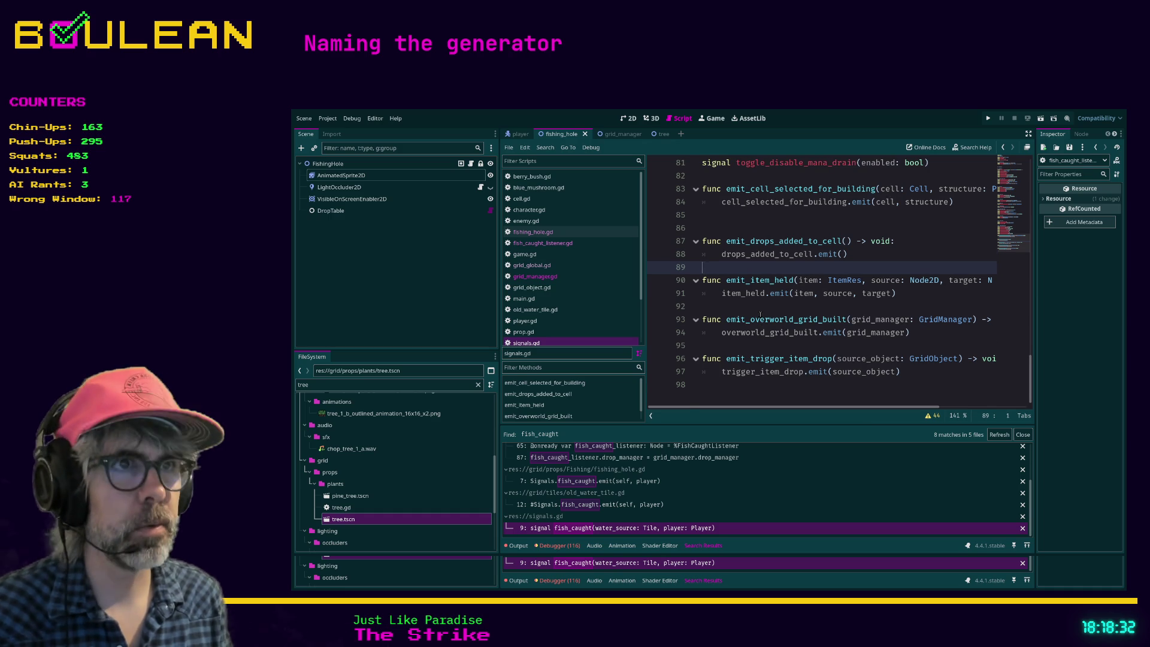
# Write the func emit_fish_caught(water_source, player): header on a new line
pyautogui.press('Return')
pyautogui.press('Return')
pyautogui.press('Return')
pyautogui.press('Up')
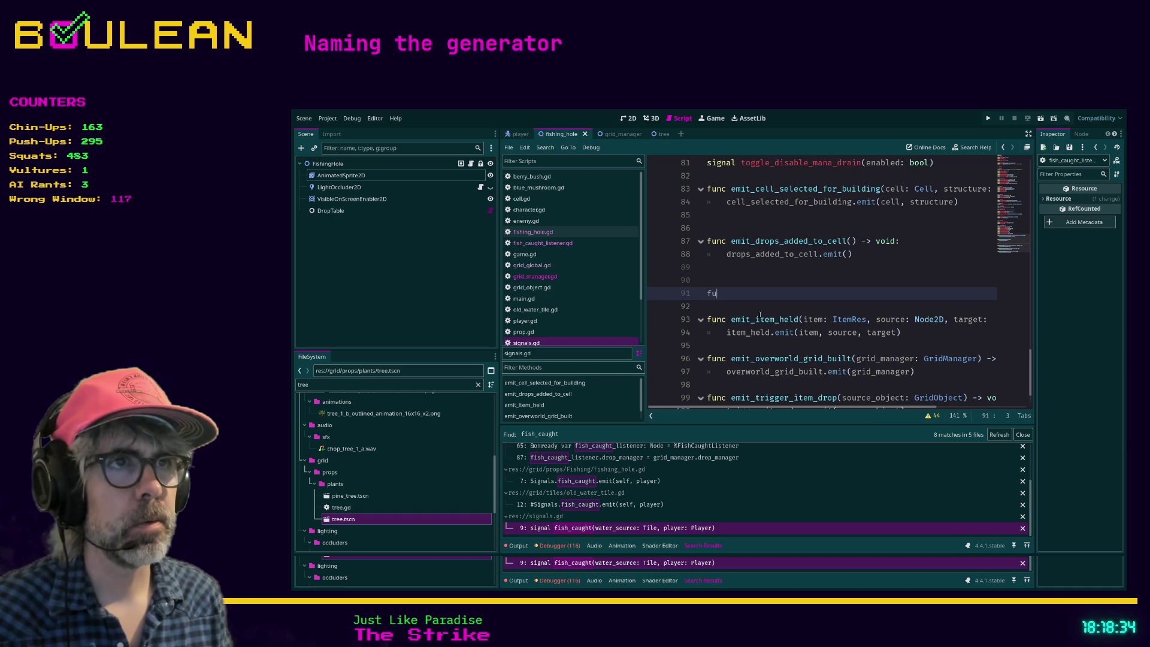
pyautogui.write('nc emit_fish_caught')
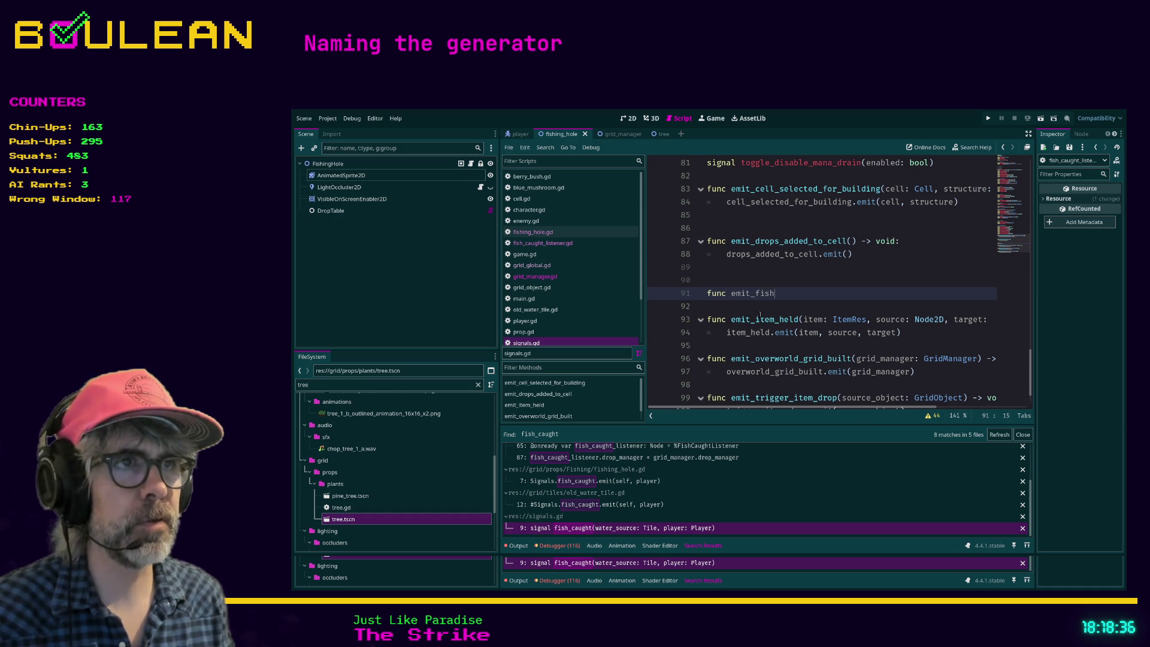
pyautogui.write('() -> void;')
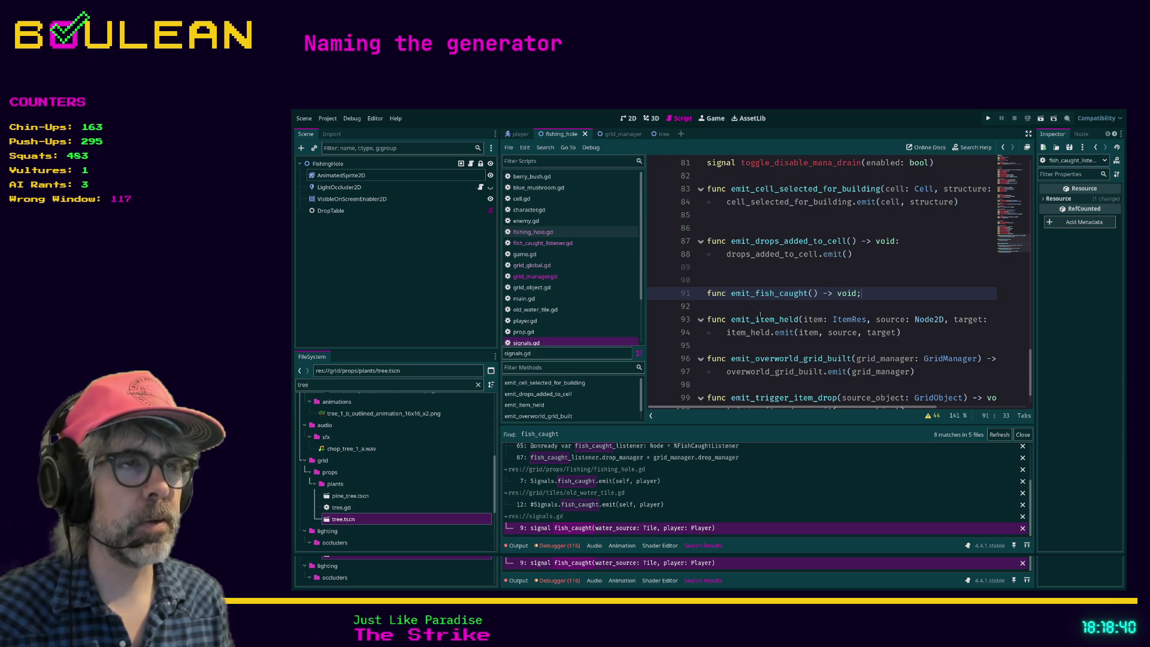
pyautogui.press('BackSpace')
pyautogui.write(':')
pyautogui.press('Return')
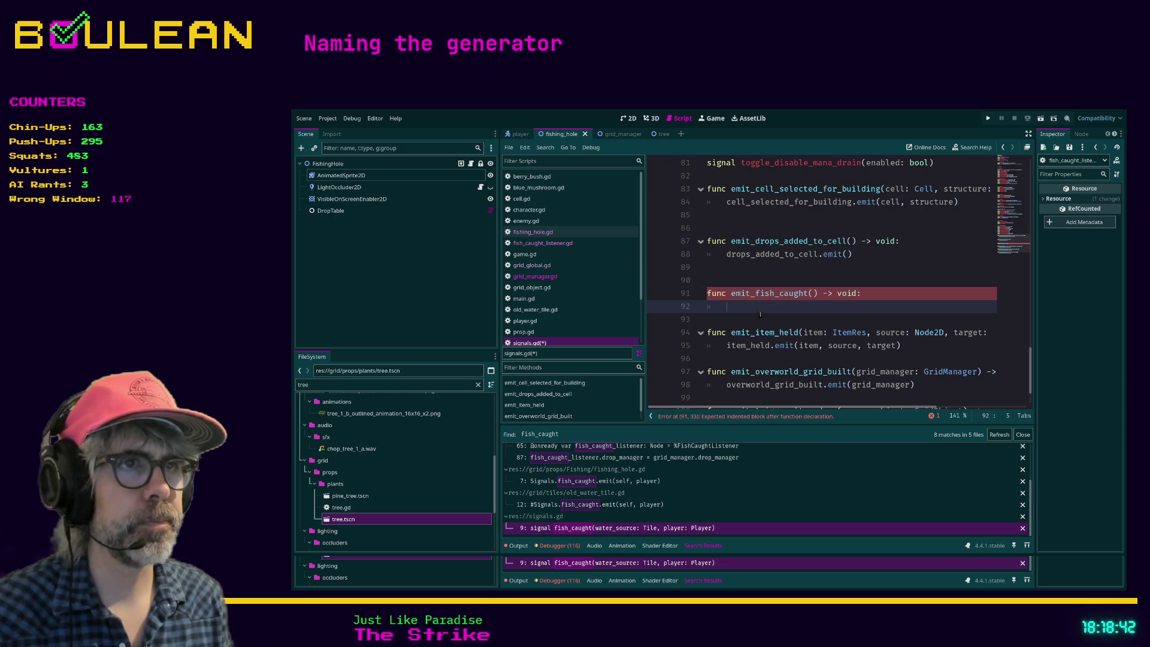
pyautogui.click(813, 293)
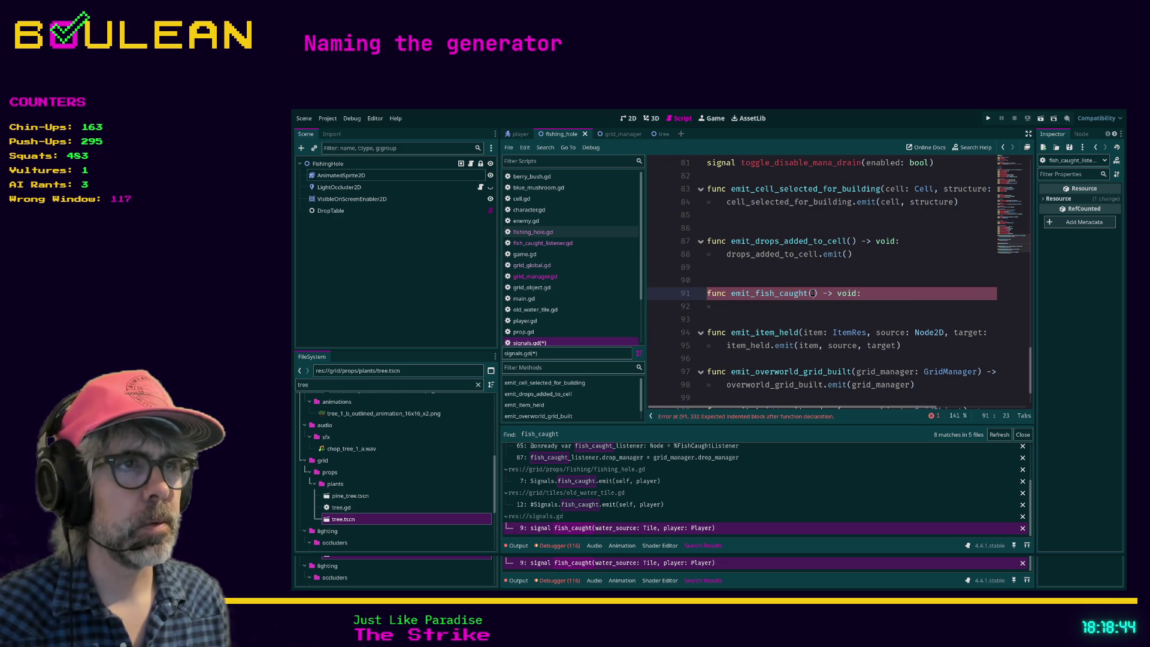
pyautogui.write('water_source: Tile, player: Player')
# Give it the body fish_caught.emit(water_source, player), save signals.gd, and add a blank line after
pyautogui.click(729, 310)
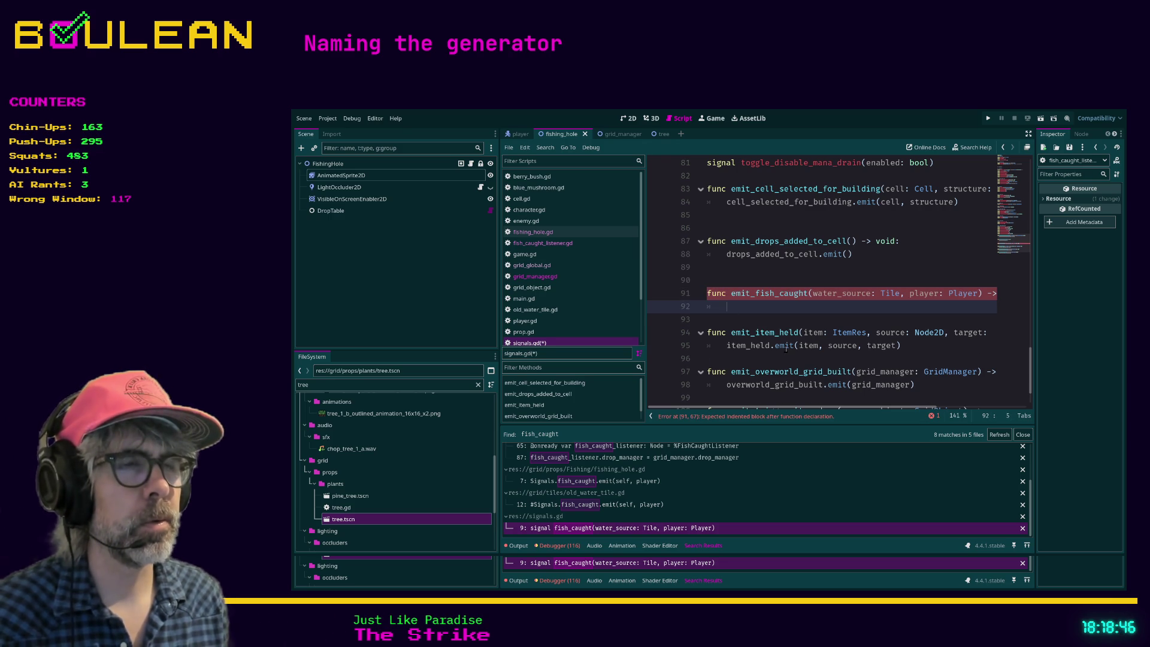
pyautogui.write('fish')
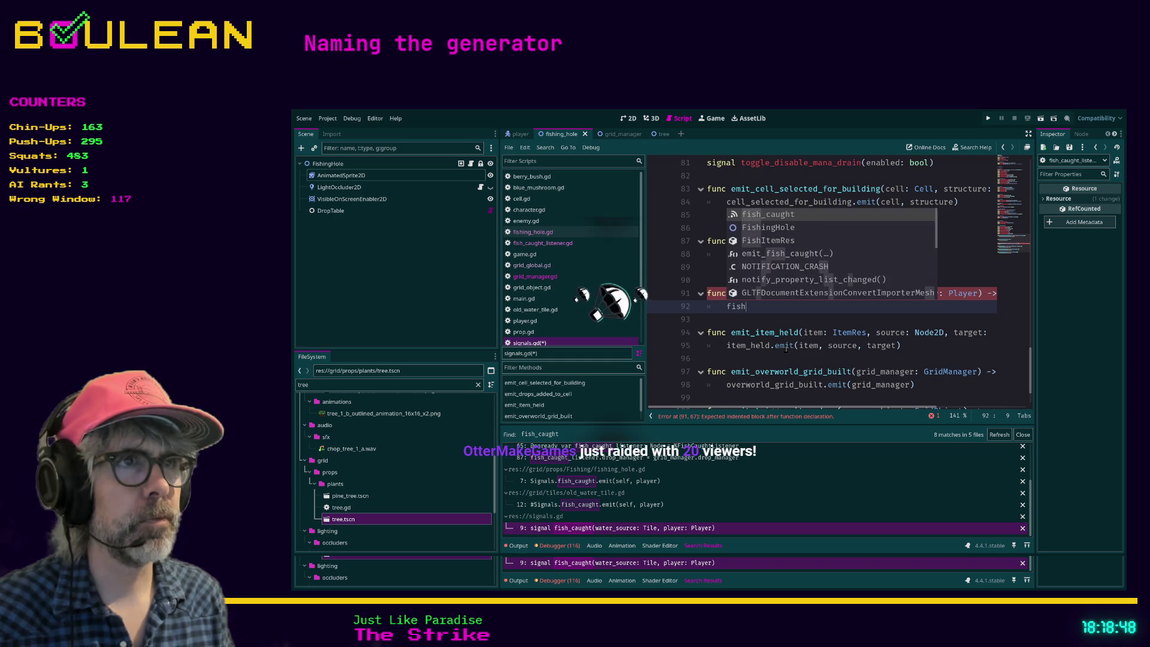
pyautogui.write('_caught.emit')
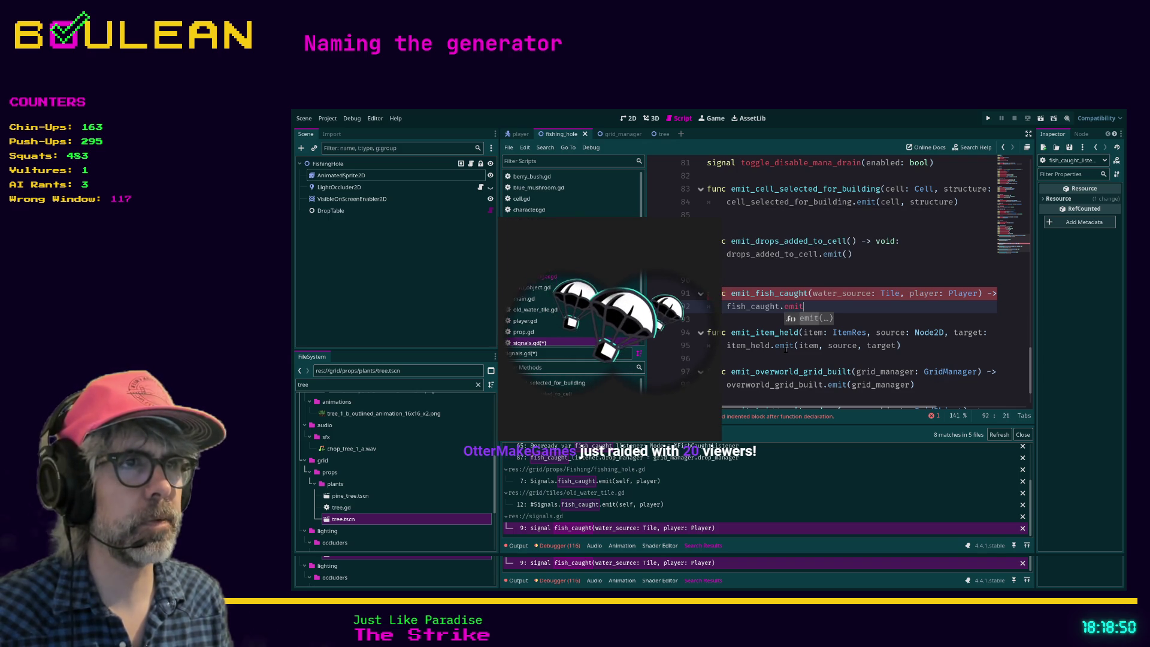
pyautogui.write('(water')
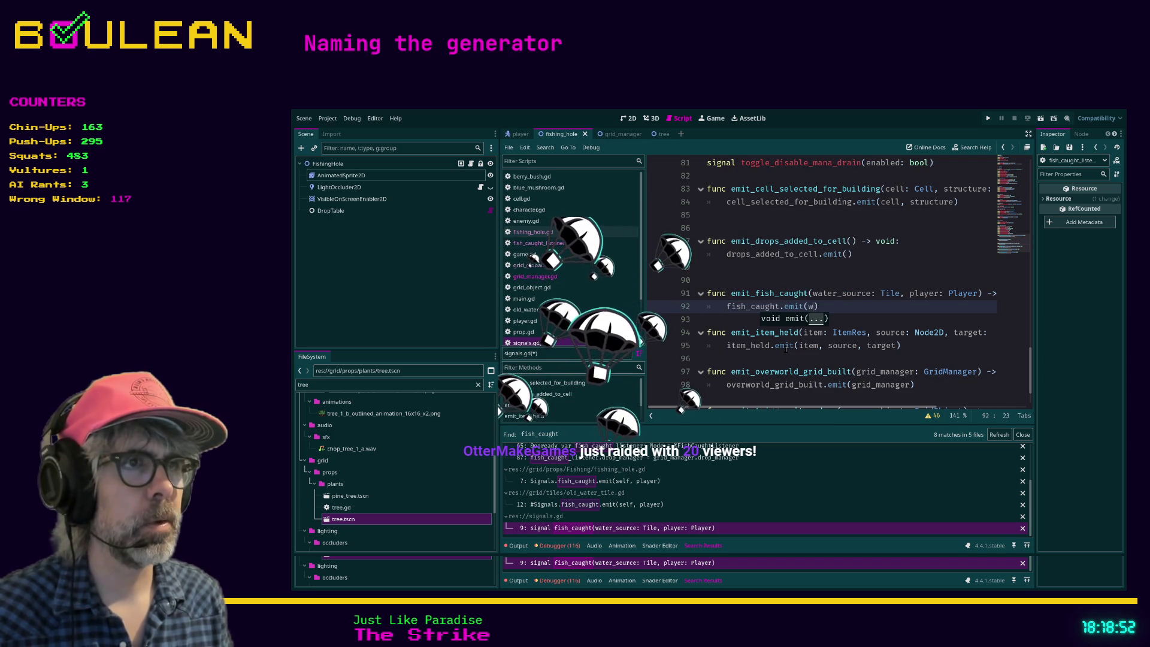
pyautogui.press('Return')
pyautogui.write(', pl')
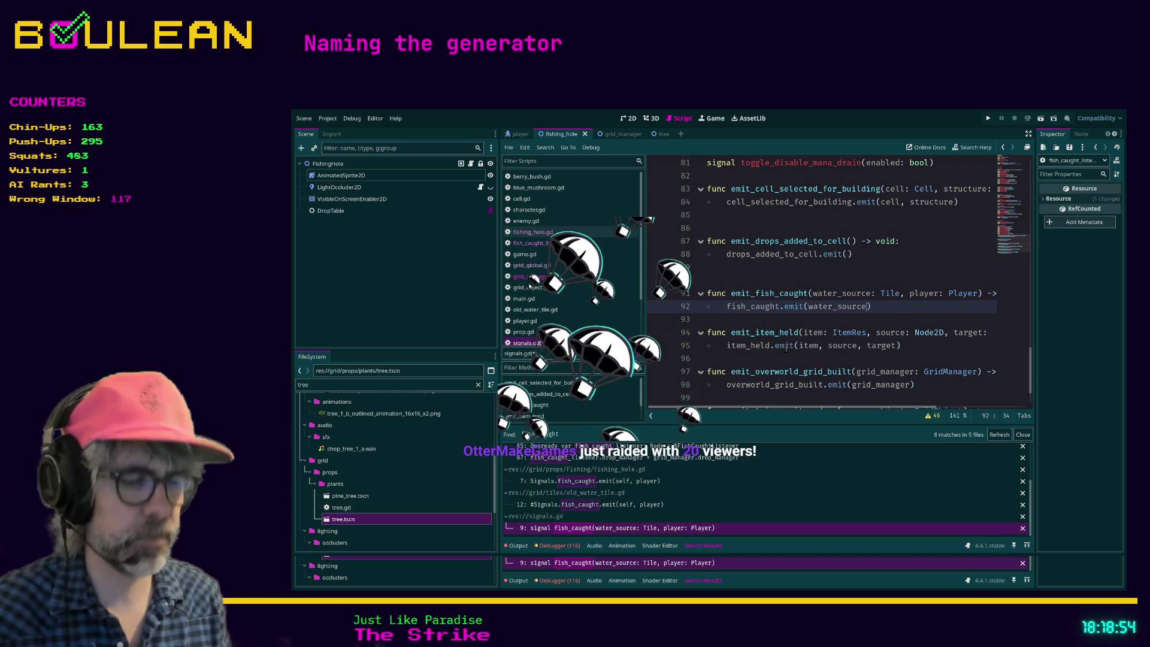
pyautogui.write('ayer')
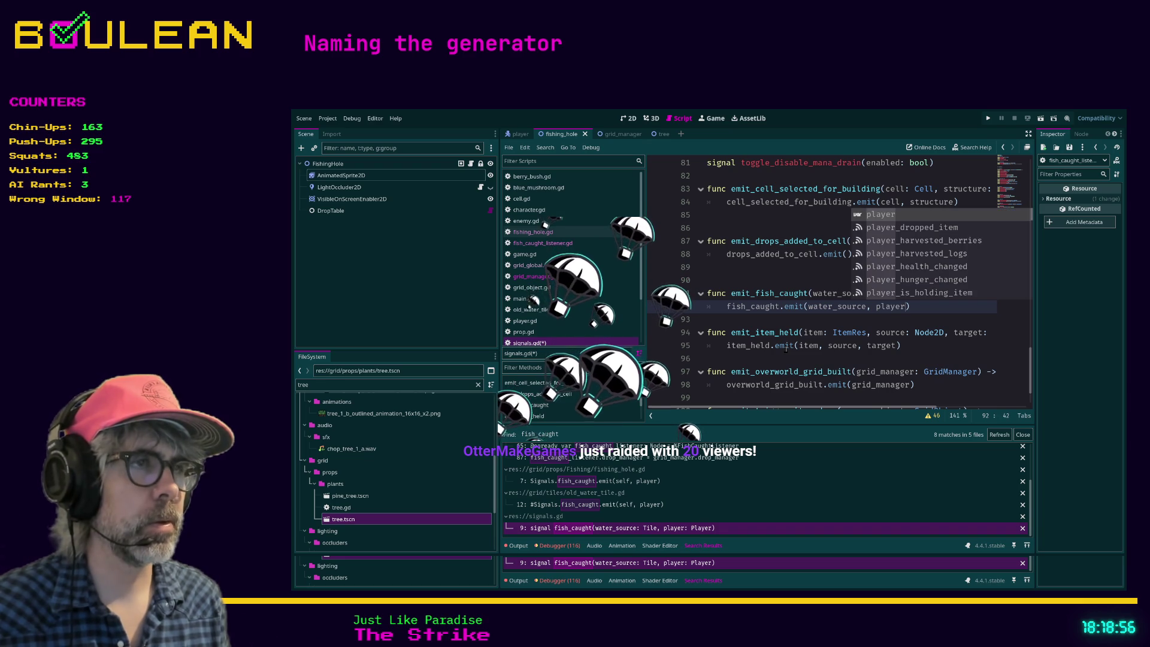
pyautogui.click(742, 319)
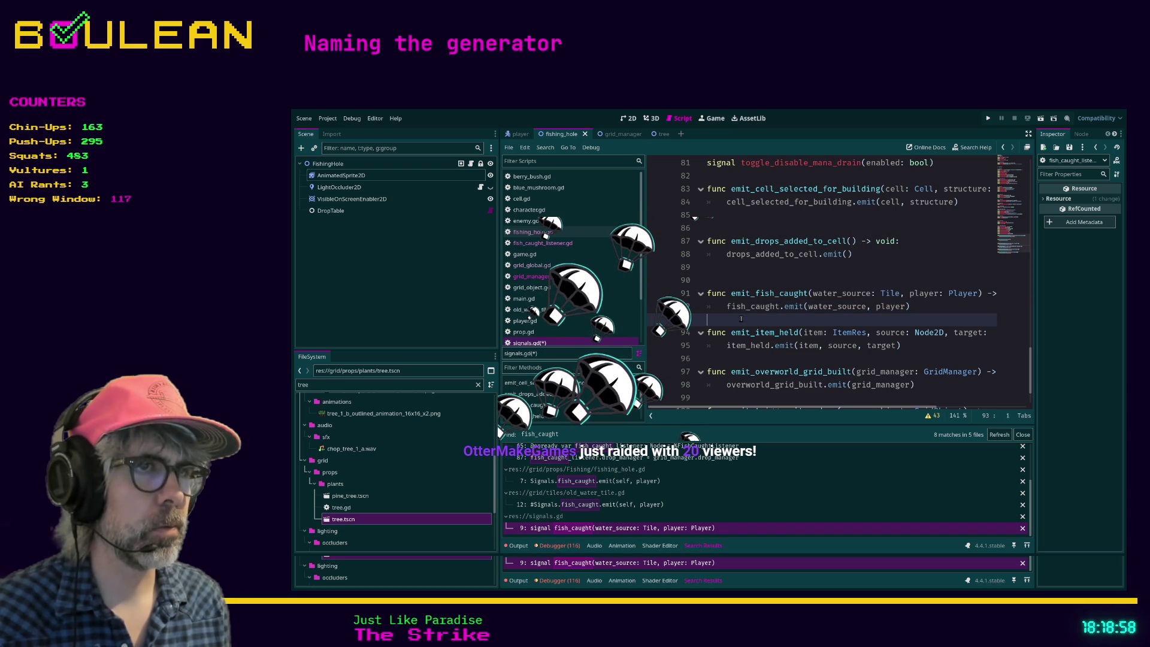
pyautogui.hotkey('ctrl', 's')
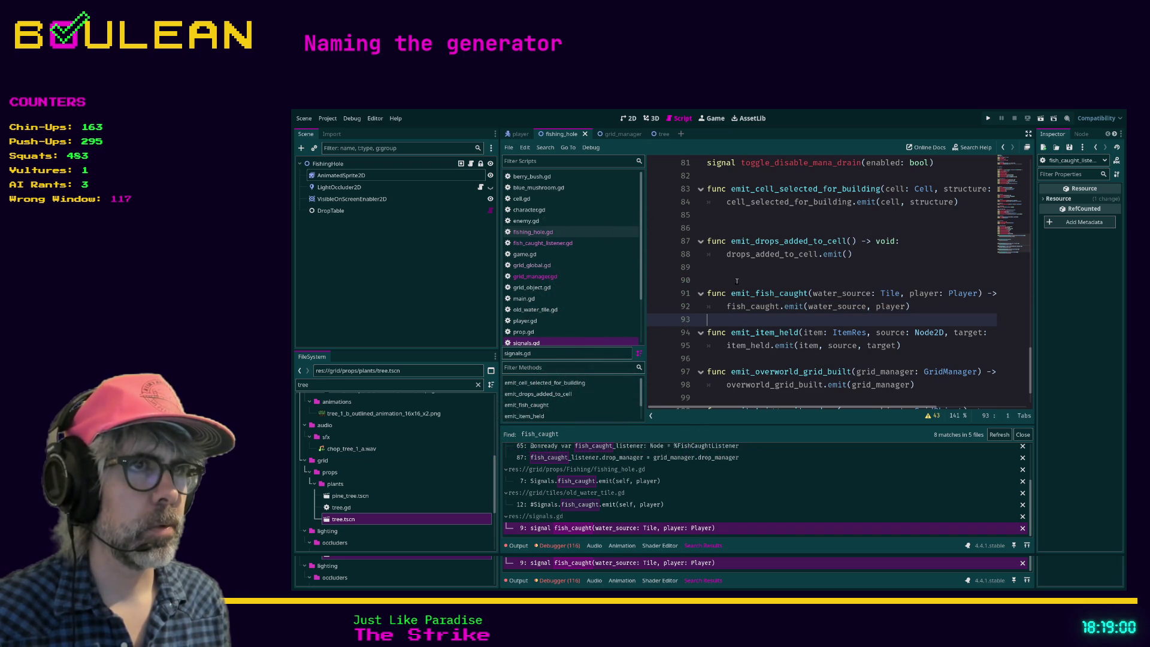
pyautogui.click(736, 281)
pyautogui.click(731, 267)
pyautogui.click(718, 318)
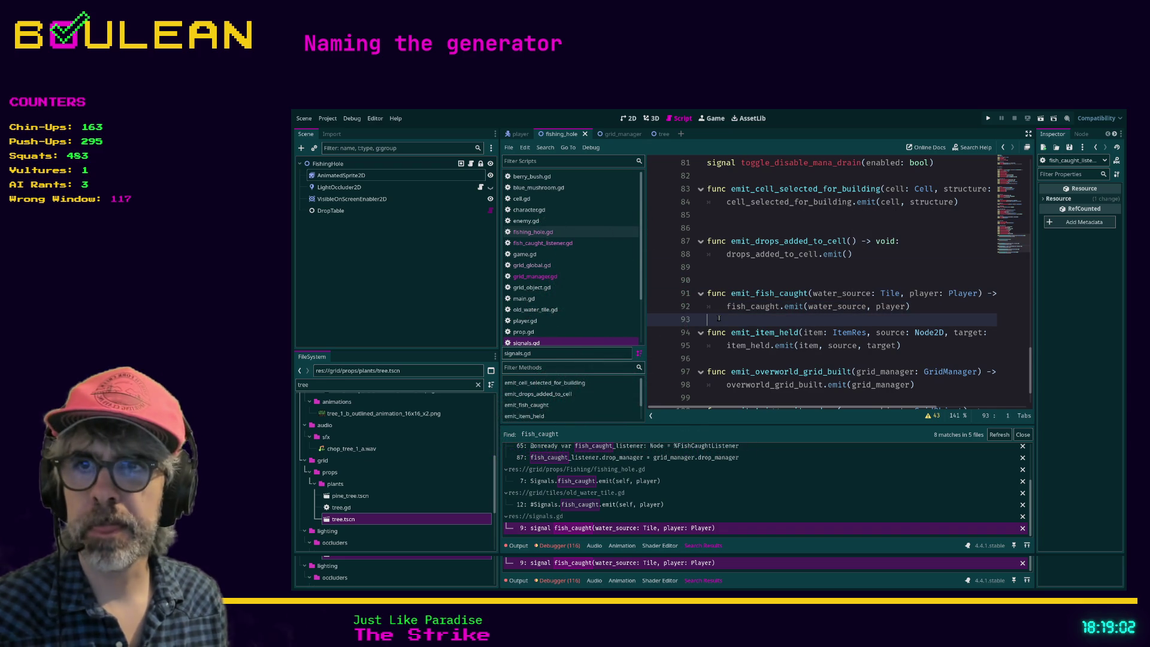
pyautogui.press('Return')
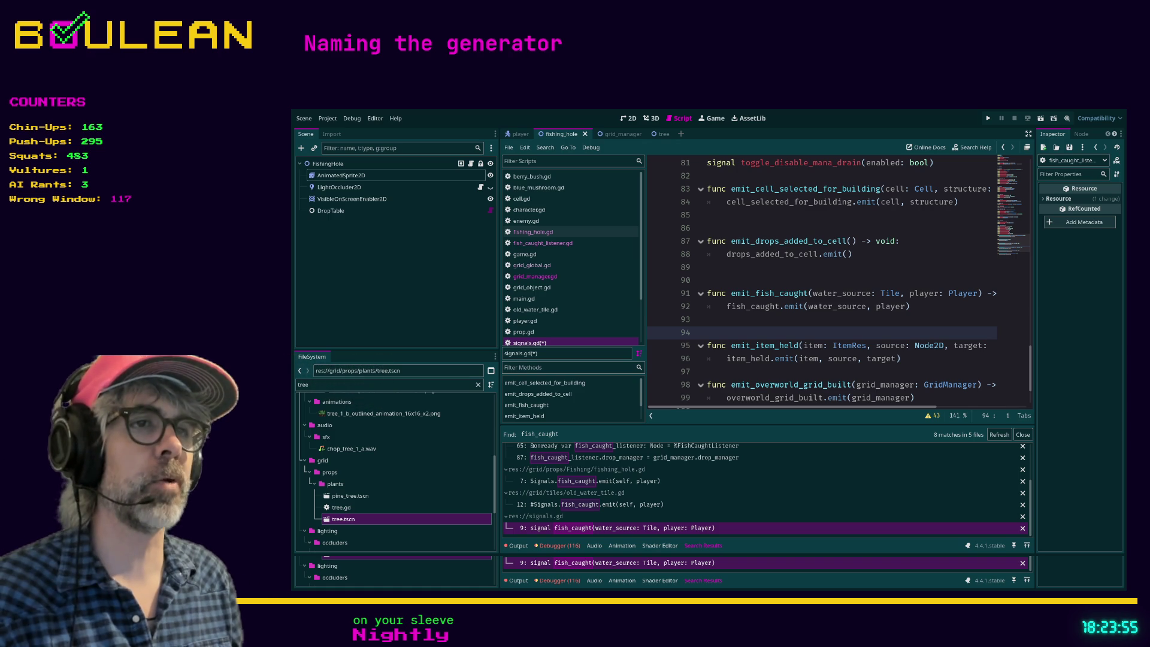
# Save signals.gd, test-run the game, then close it and resume editing signals.gd
pyautogui.click(735, 326)
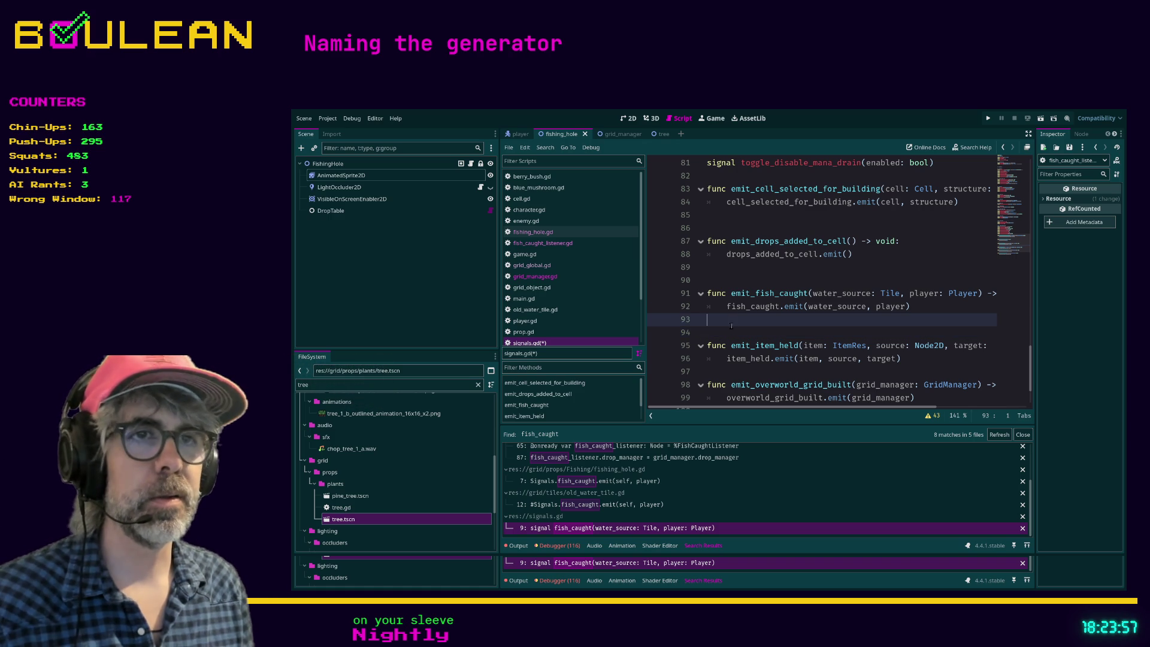
pyautogui.hotkey('ctrl', 's')
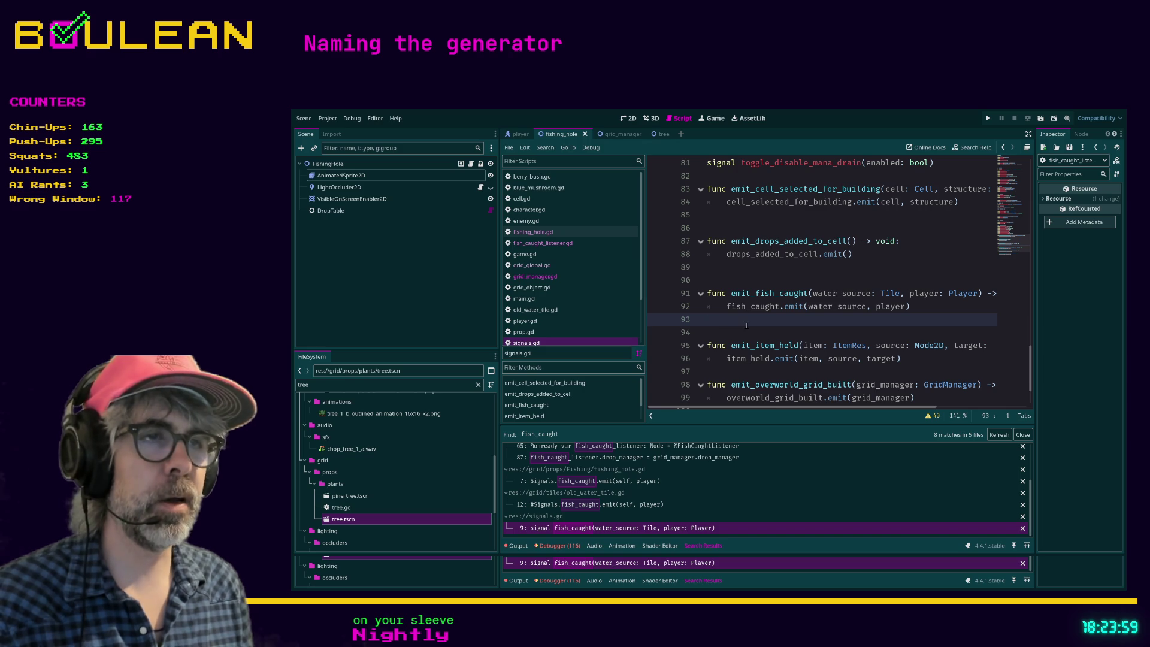
pyautogui.press('F5')
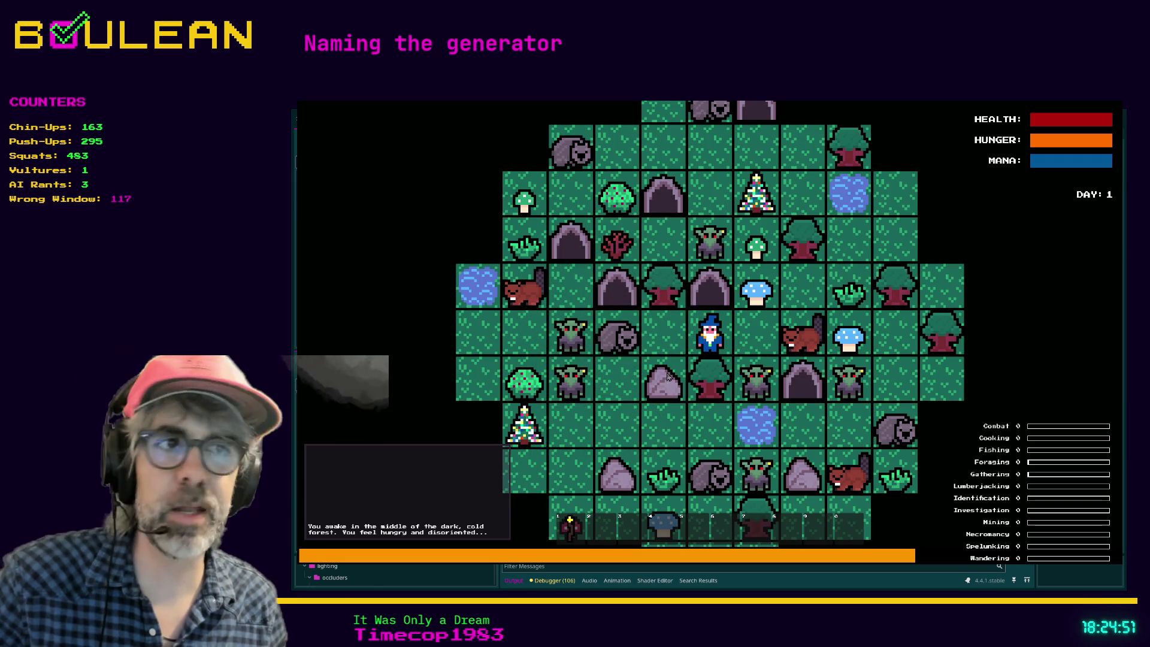
pyautogui.press('Escape')
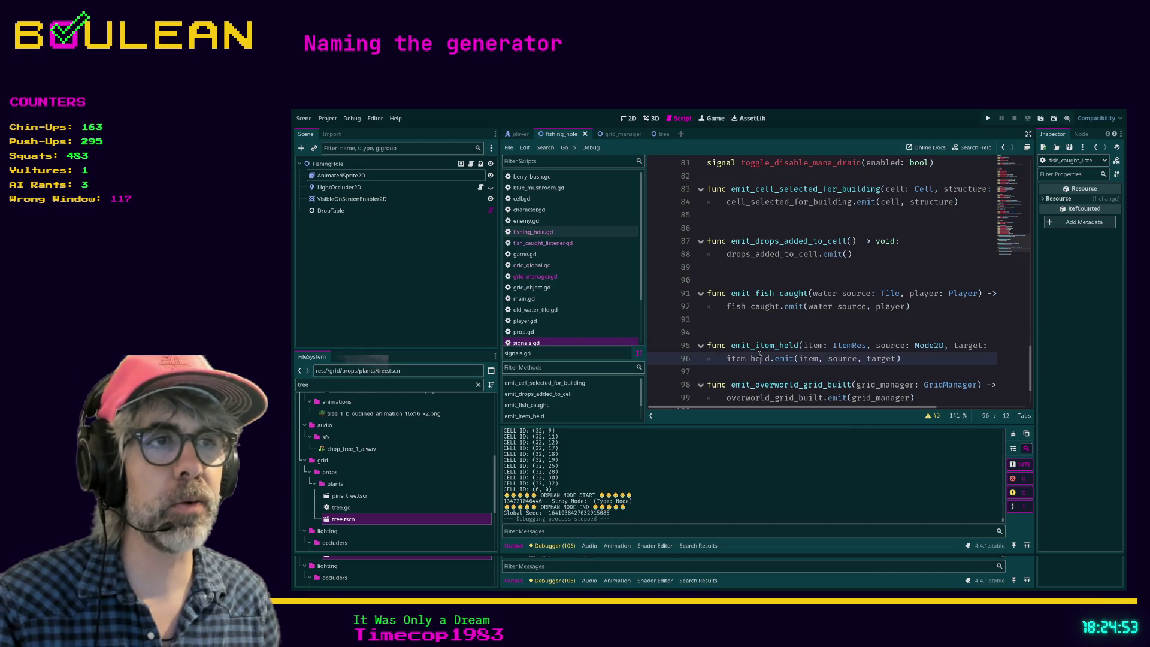
pyautogui.click(760, 358)
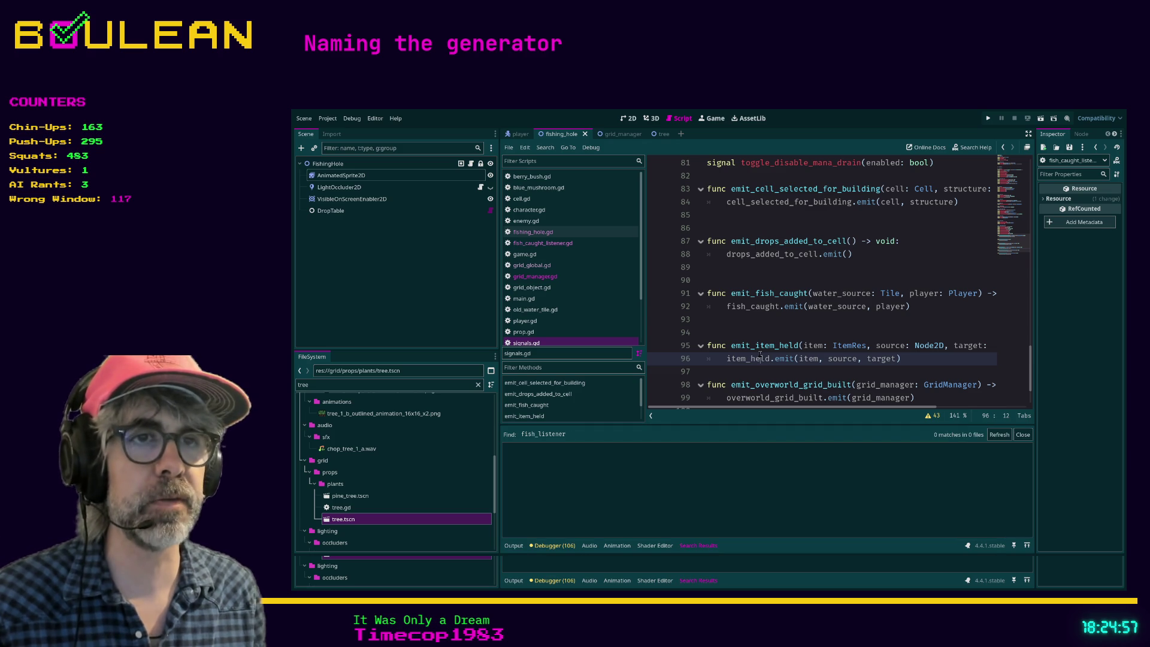
# Replace the tree term in the FileSystem filter with 'fish' to list the fish-related files
pyautogui.click(725, 333)
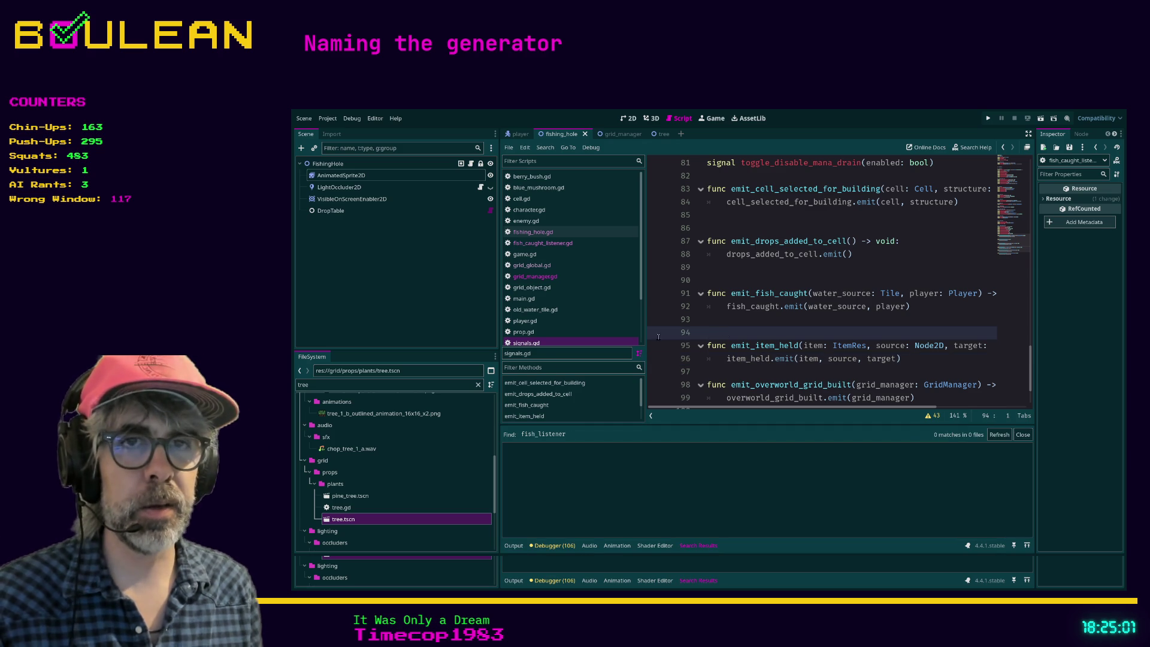
pyautogui.click(401, 386)
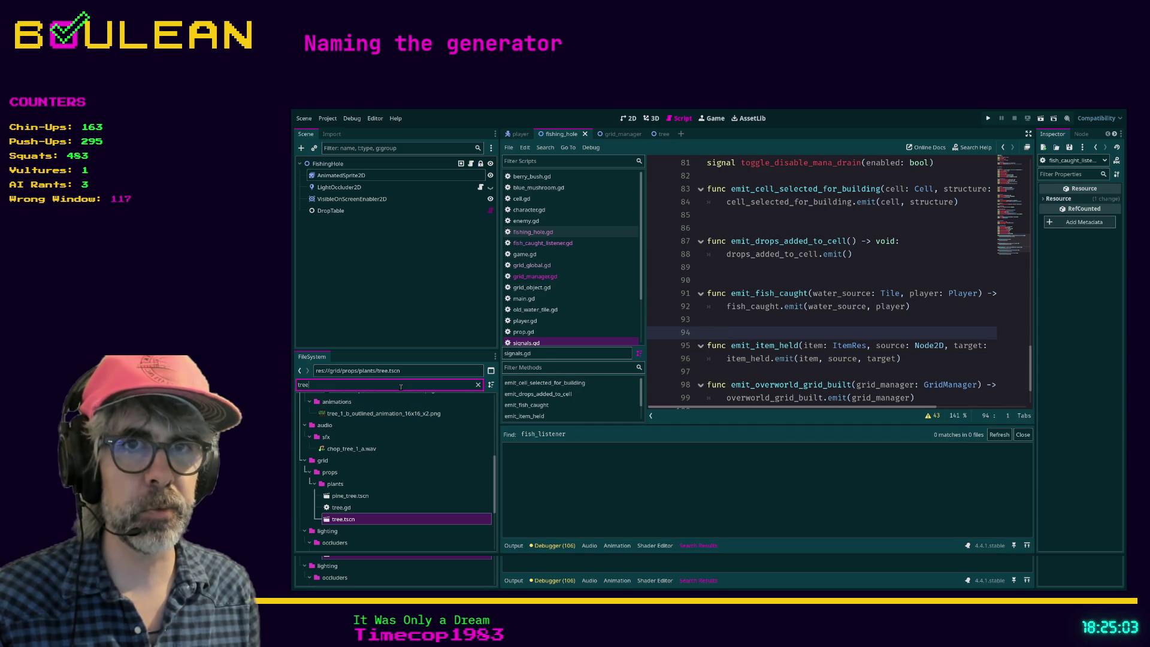
pyautogui.hotkey('ctrl', 'a')
pyautogui.write('fish')
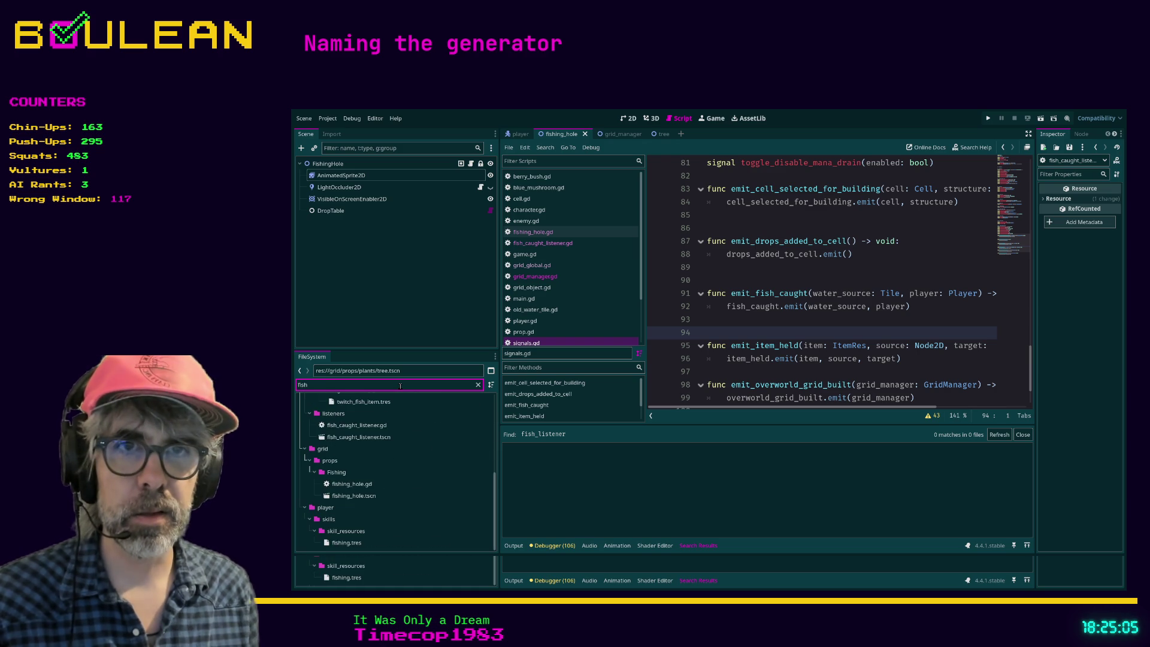
# Open fish_caught_listener.gd and insert a blank line 320 after the names list's last entry
pyautogui.doubleClick(361, 425)
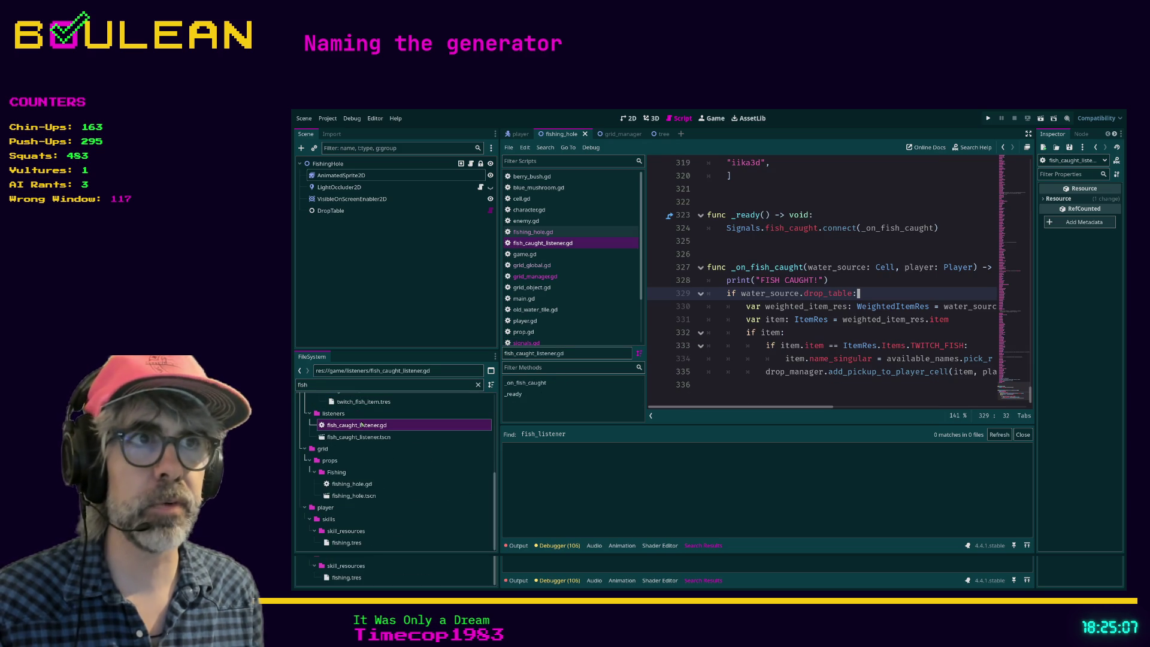
pyautogui.scroll(2, 878, 190)
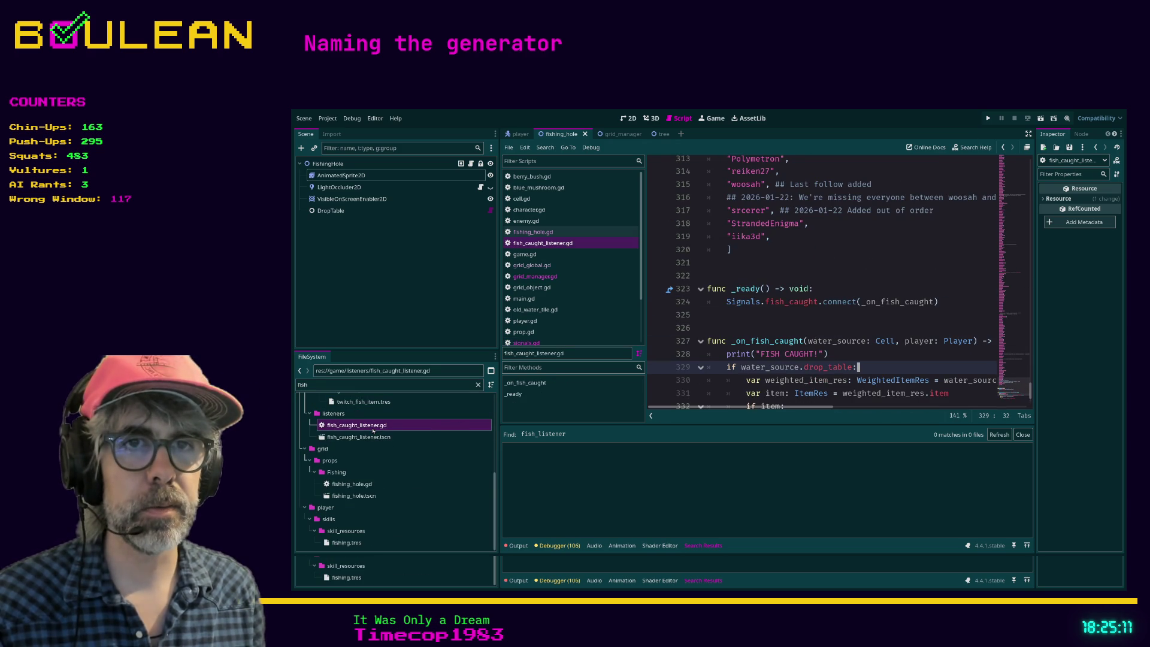
pyautogui.click(372, 429)
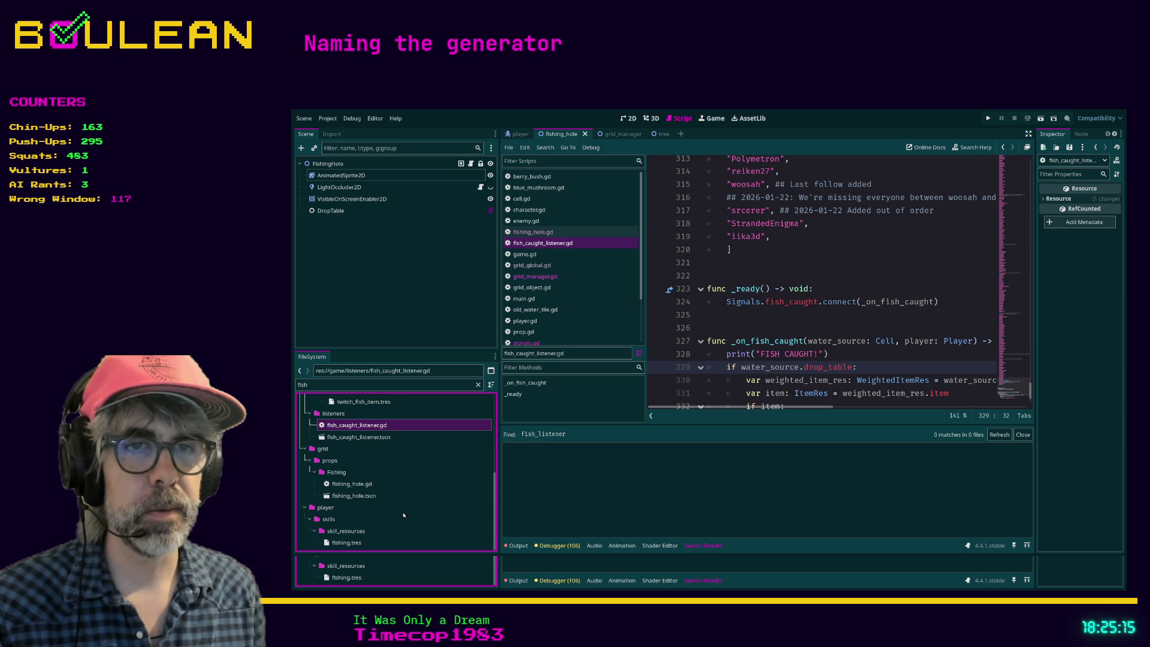
pyautogui.scroll(10, 404, 515)
pyautogui.click(799, 229)
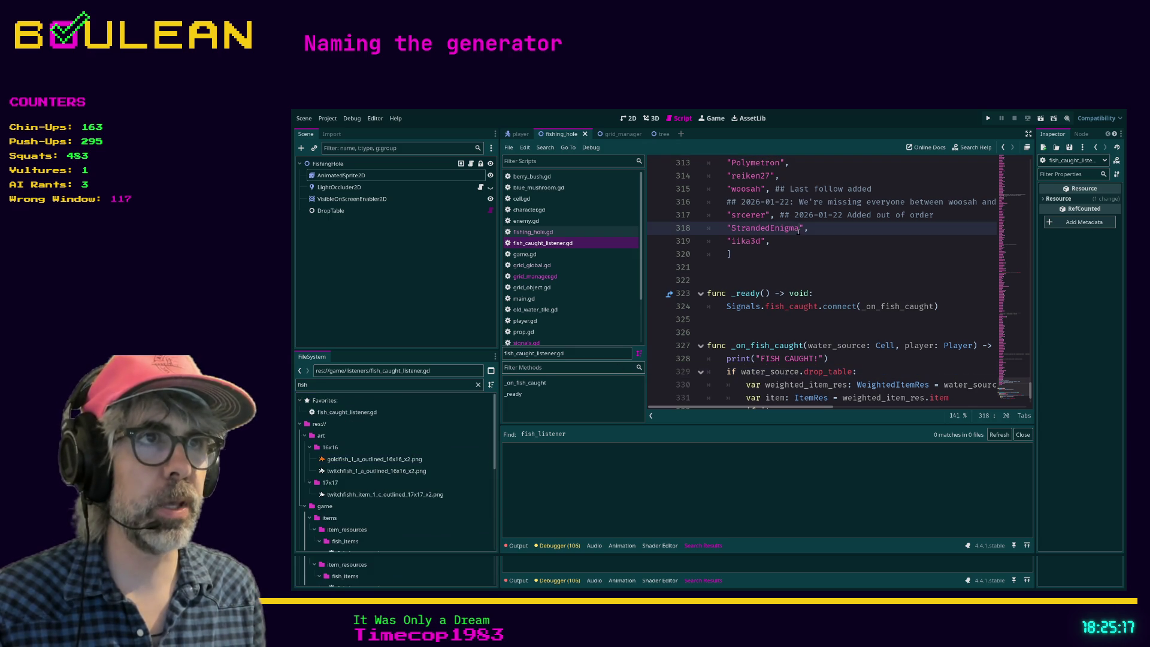
pyautogui.click(786, 241)
pyautogui.press('Return')
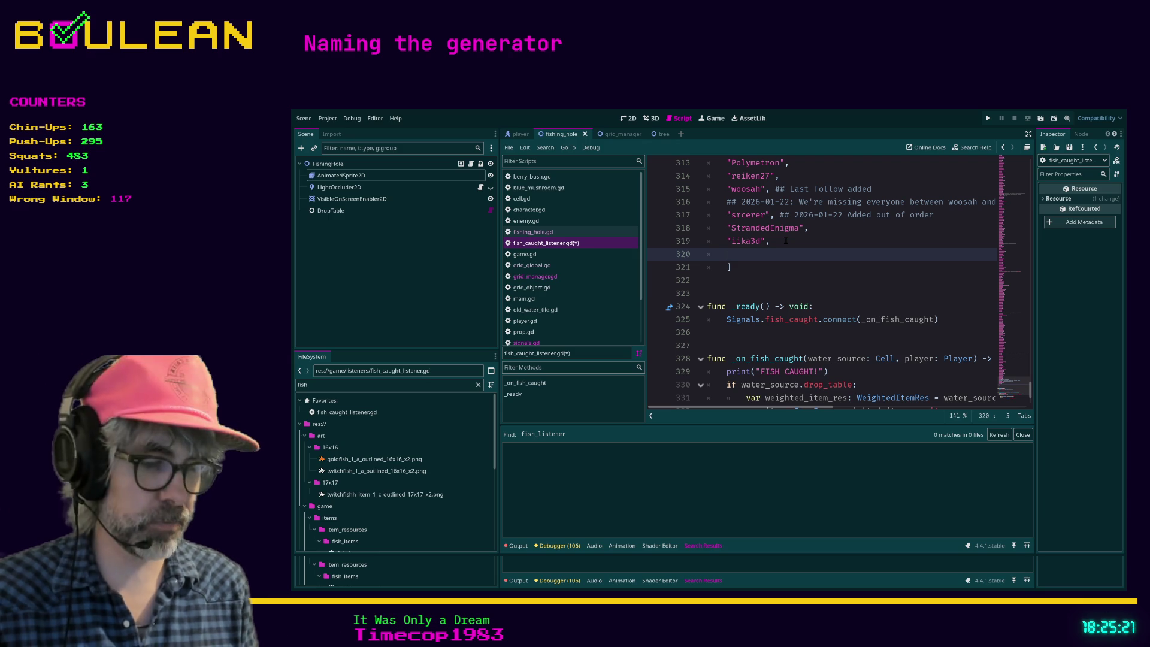
# Append three viewer usernames as quoted, comma-separated entries on lines 320–322 of the names list
pyautogui.write('"DiveinW')
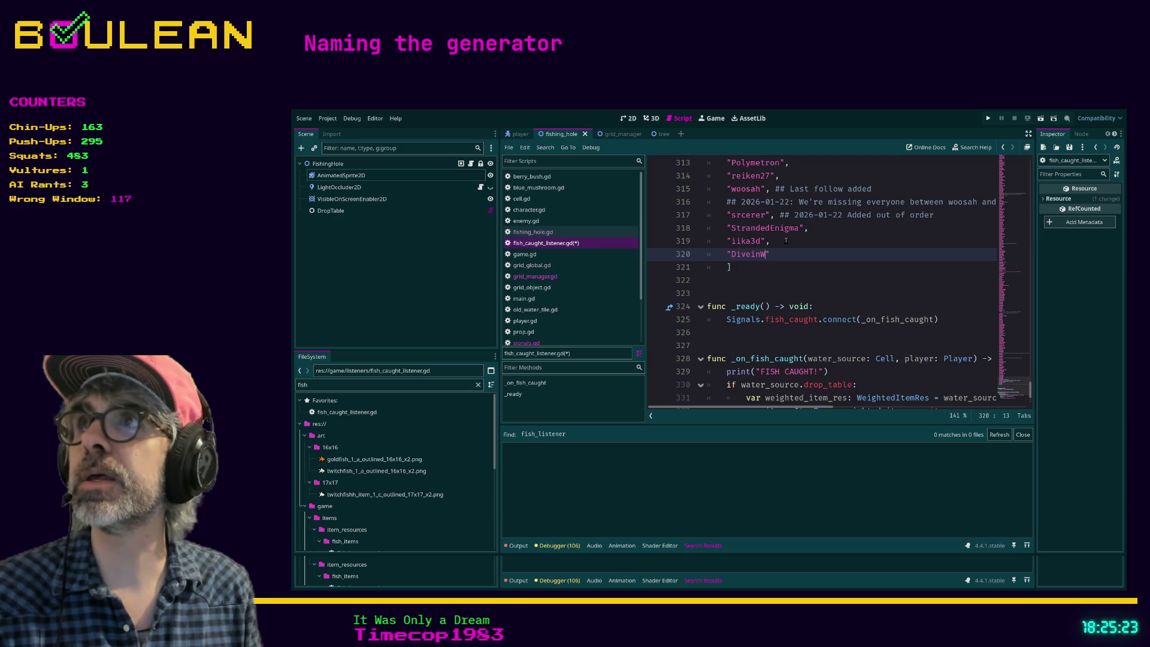
pyautogui.write('ind420"')
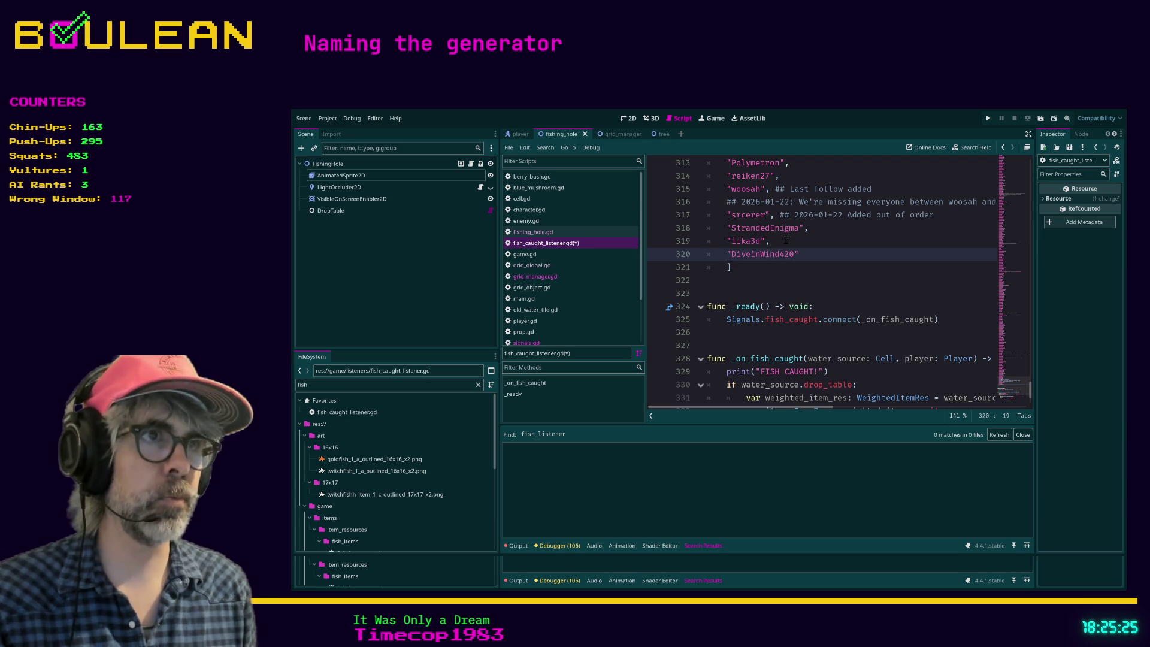
pyautogui.write(',')
pyautogui.press('Return')
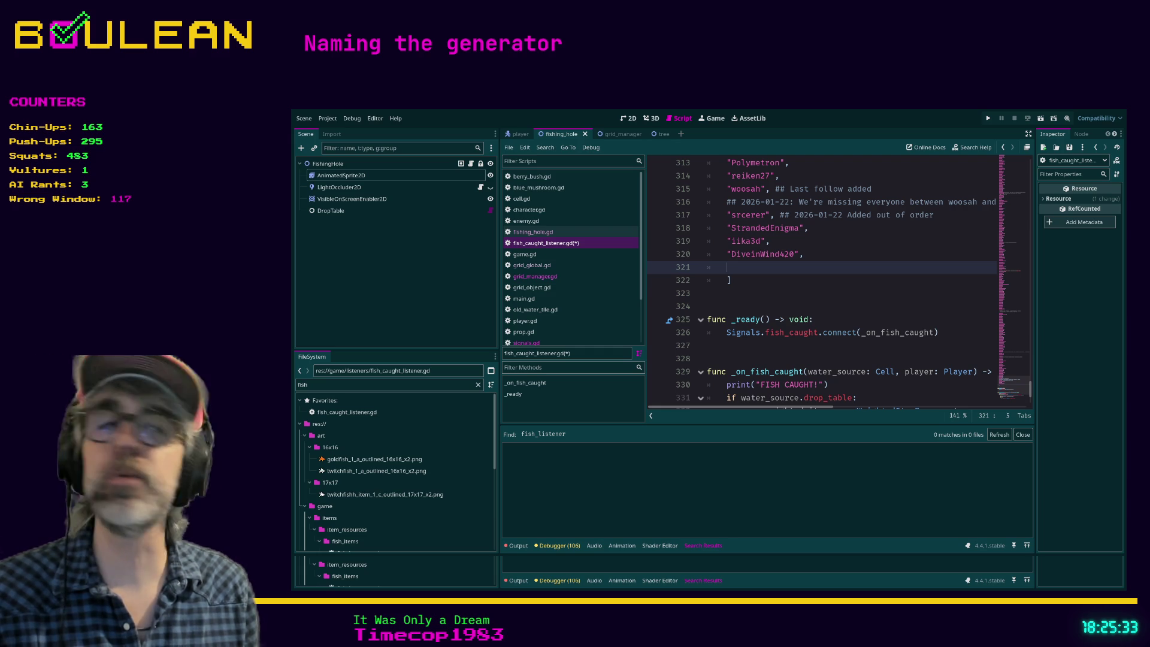
pyautogui.write('"')
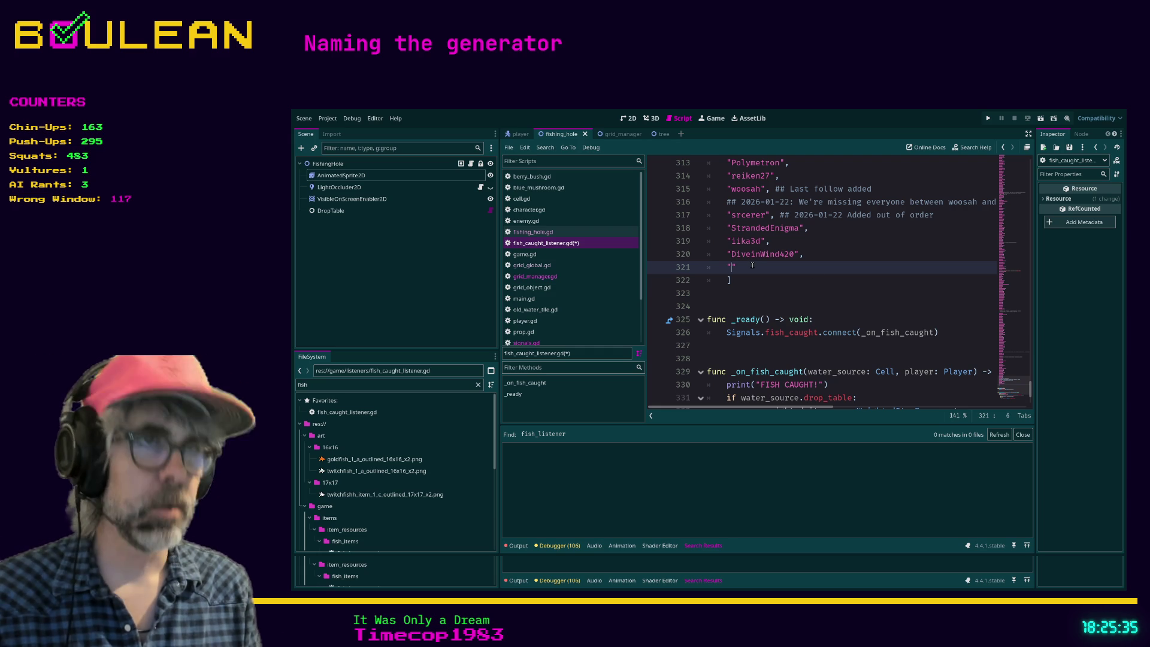
pyautogui.write('iamboltron",')
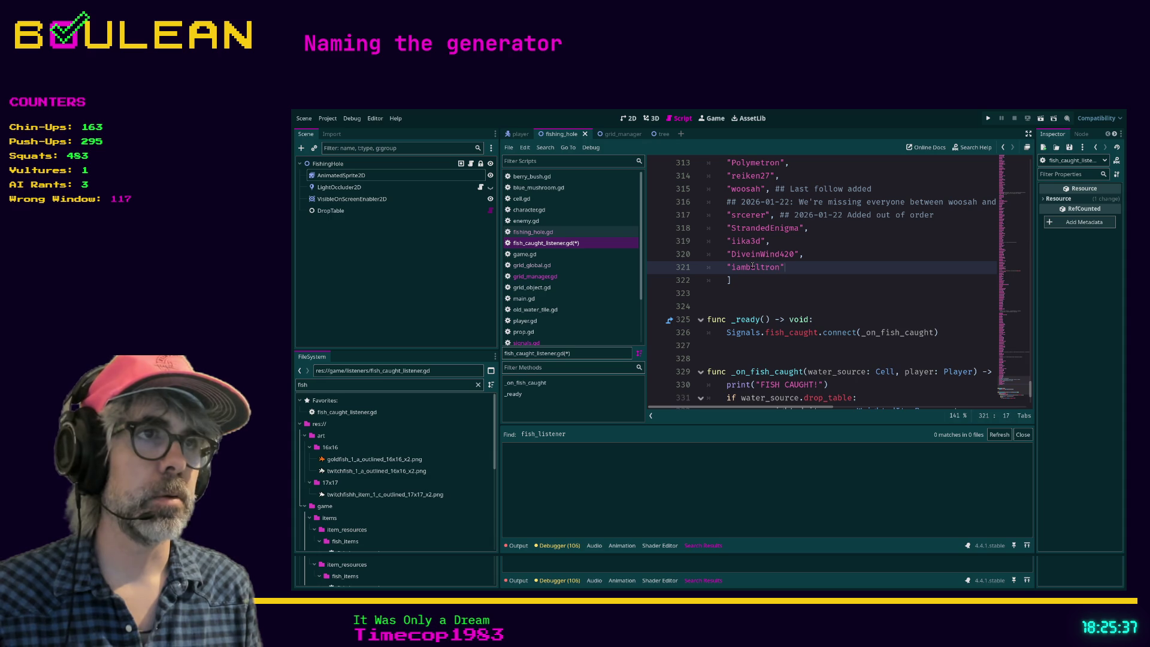
pyautogui.press('Return')
pyautogui.write('"')
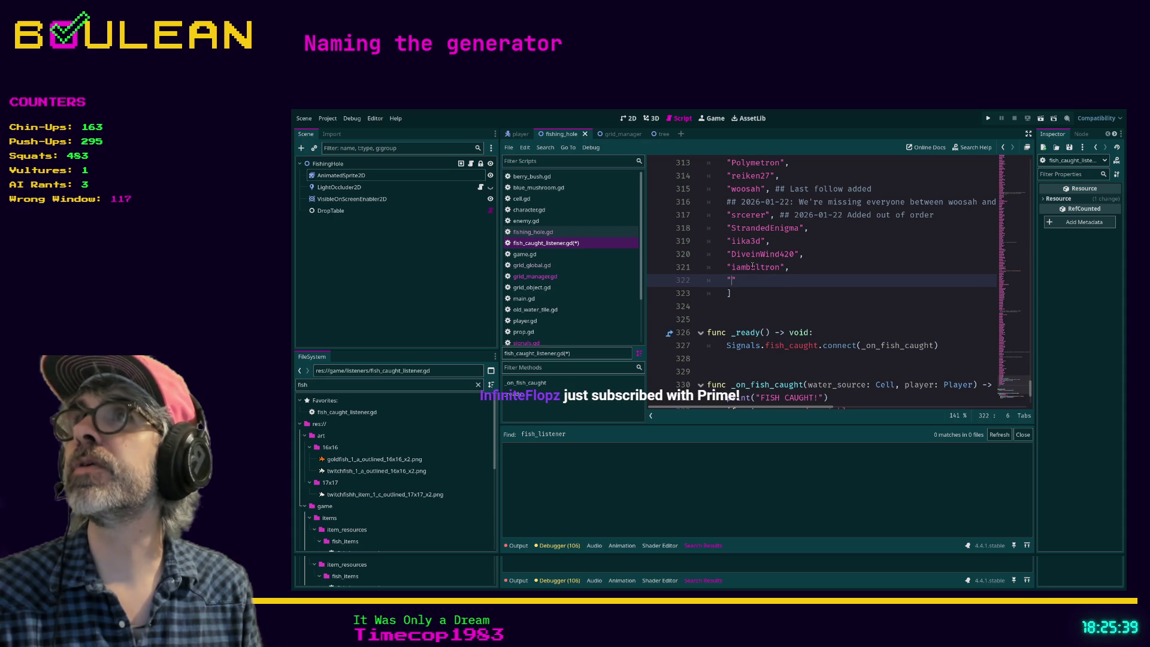
pyautogui.write('CursedH')
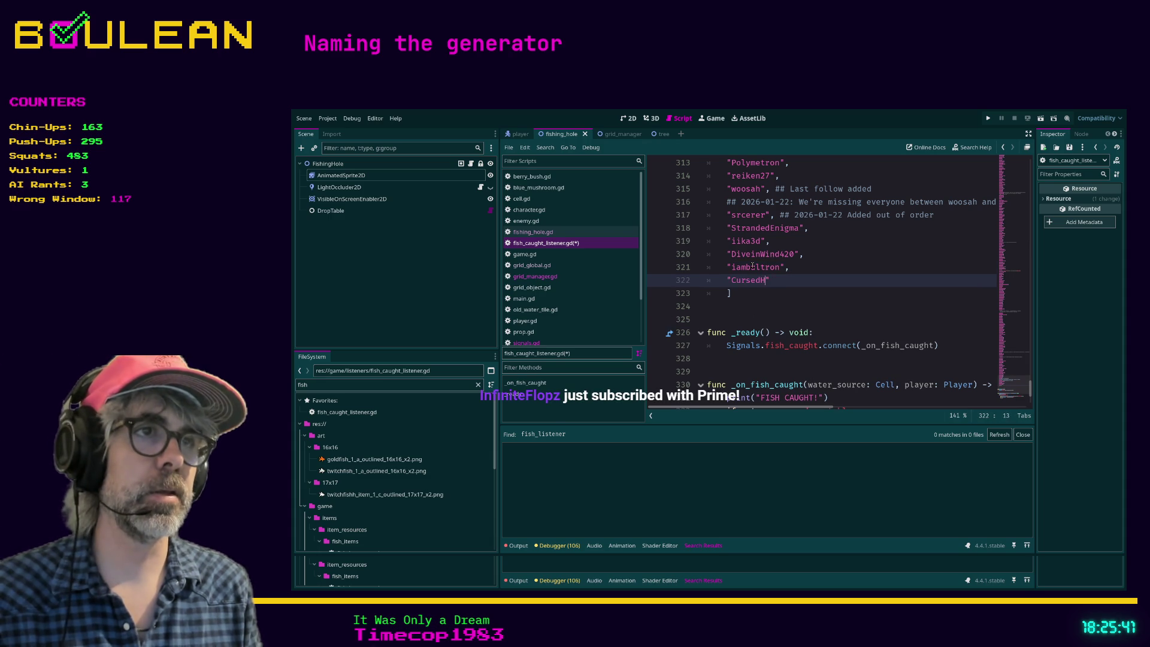
pyautogui.write('eathen')
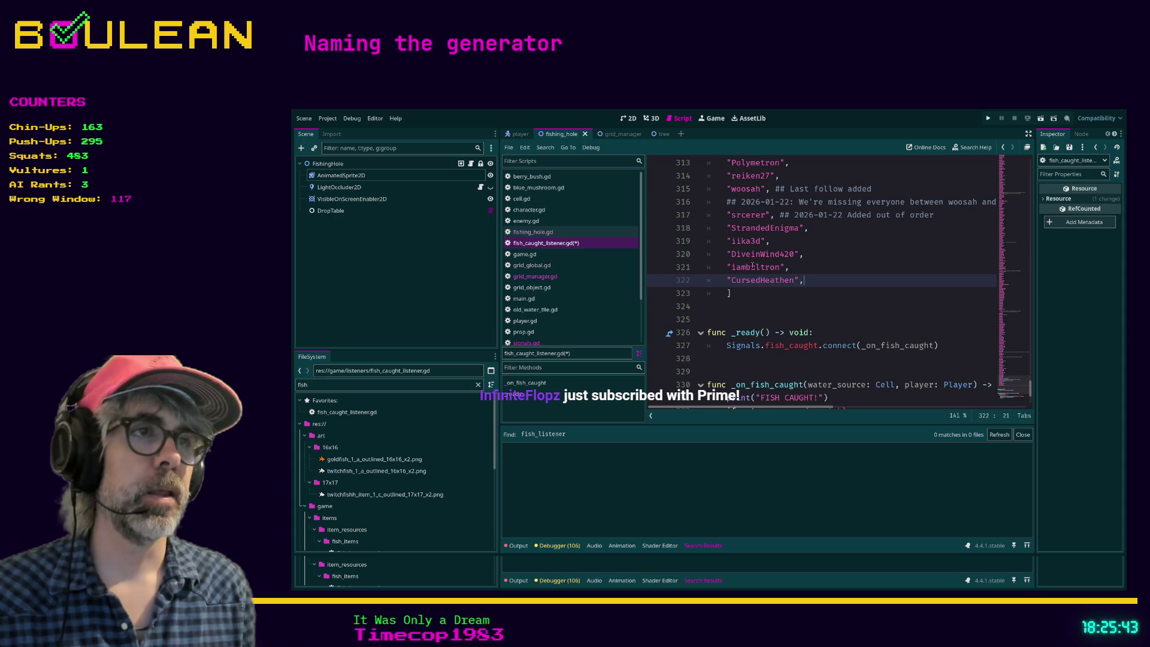
# Save fish_caught_listener.gd and run the game with F5
pyautogui.click(826, 309)
pyautogui.hotkey('ctrl', 's')
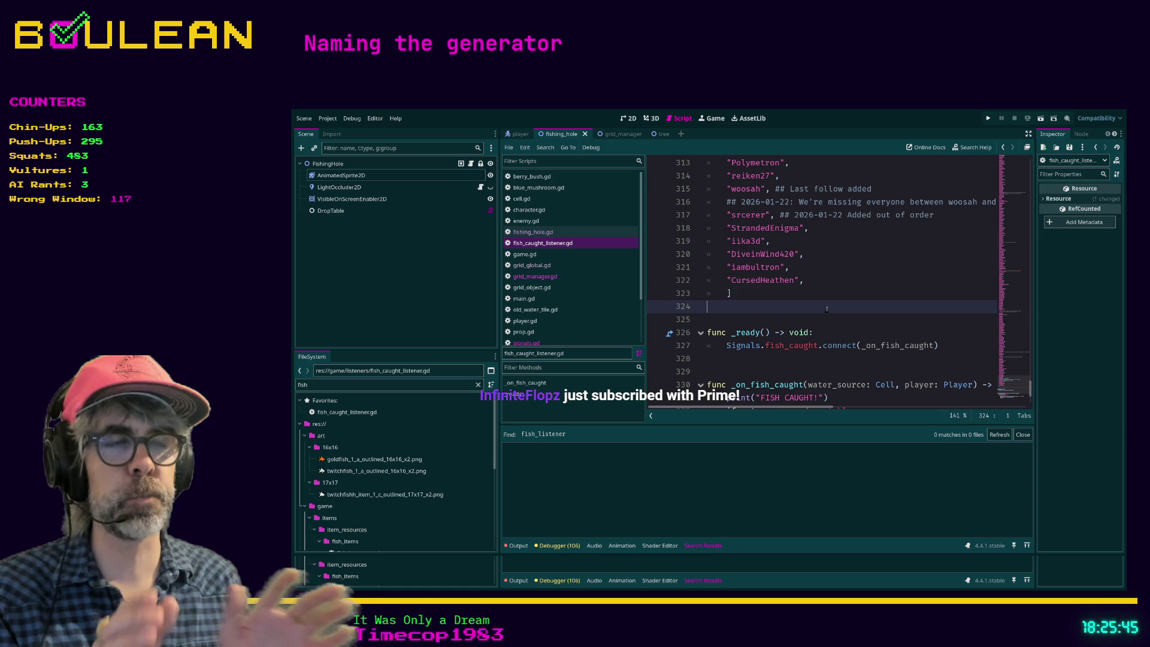
pyautogui.press('F5')
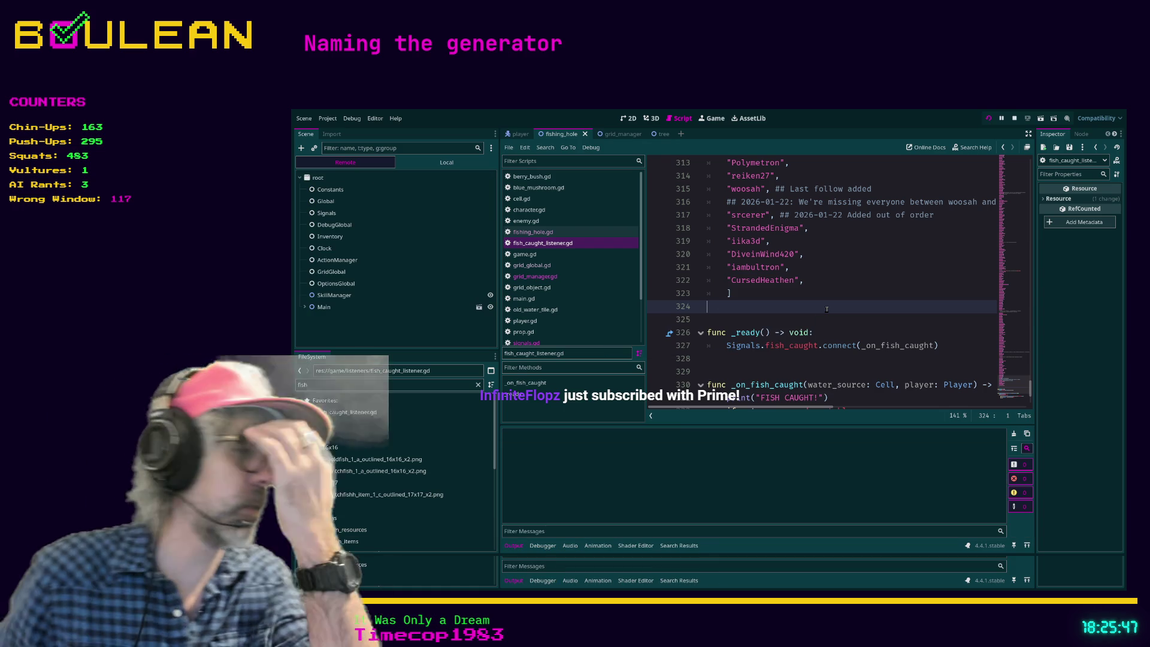
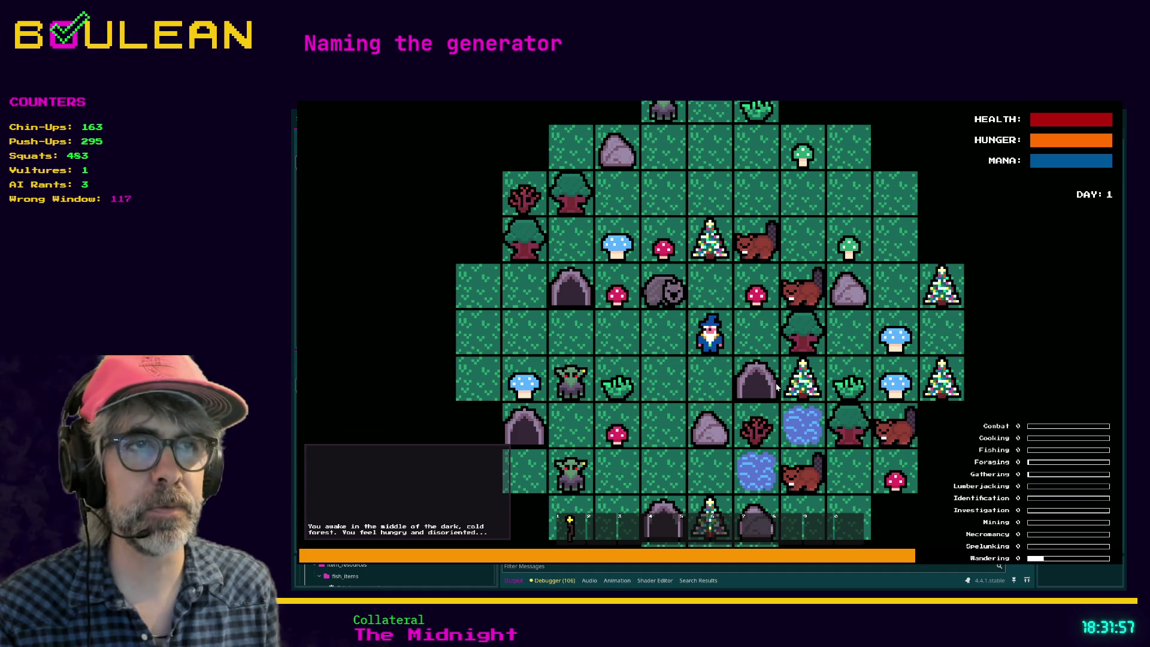
# Step the wizard one tile left and attack the wombat above to collect its Raw Meat
pyautogui.press('Left')
pyautogui.press('Up')
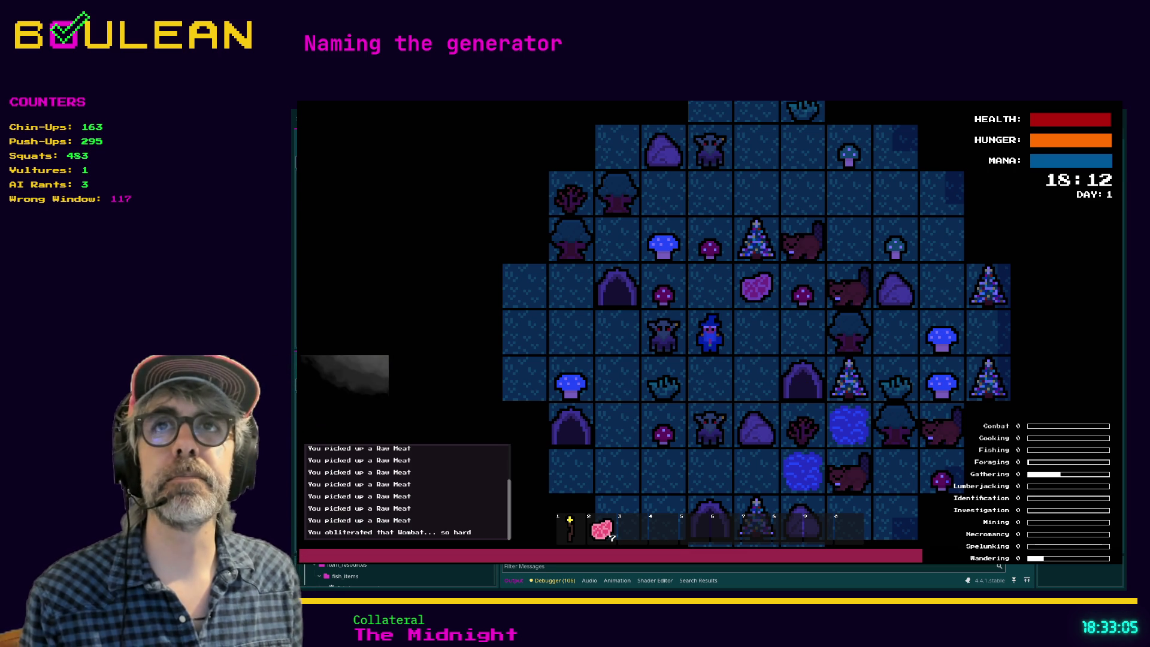
# Light the torch, step up and right onto the raw meat, then stop the game
pyautogui.press('1')
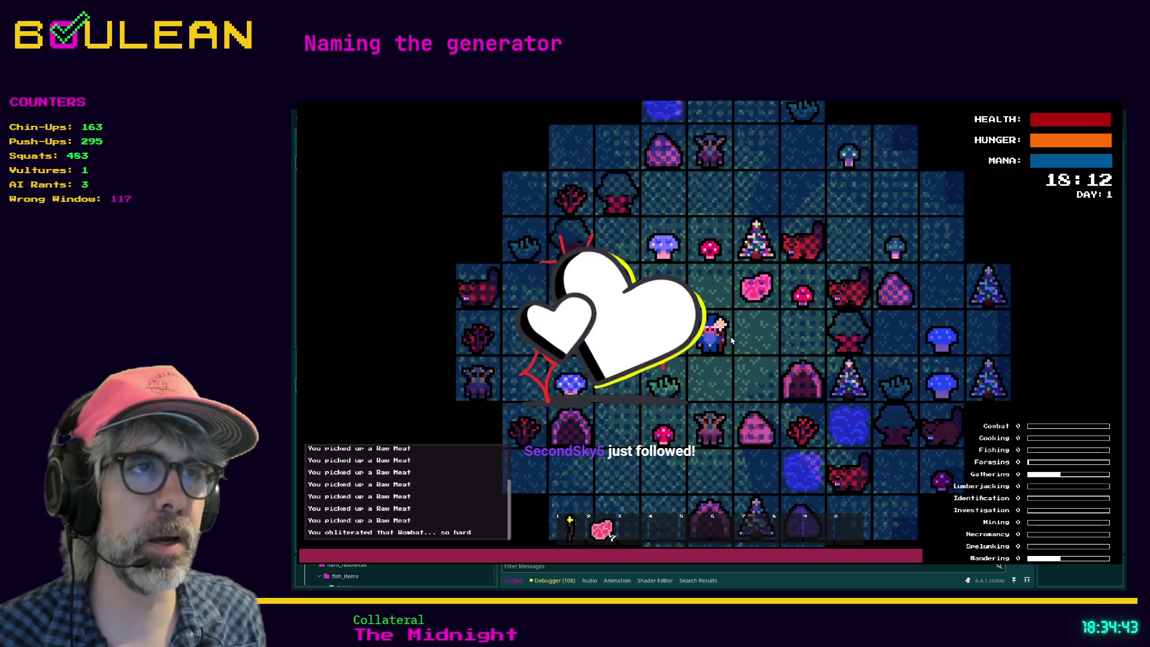
pyautogui.press('Up')
pyautogui.press('Right')
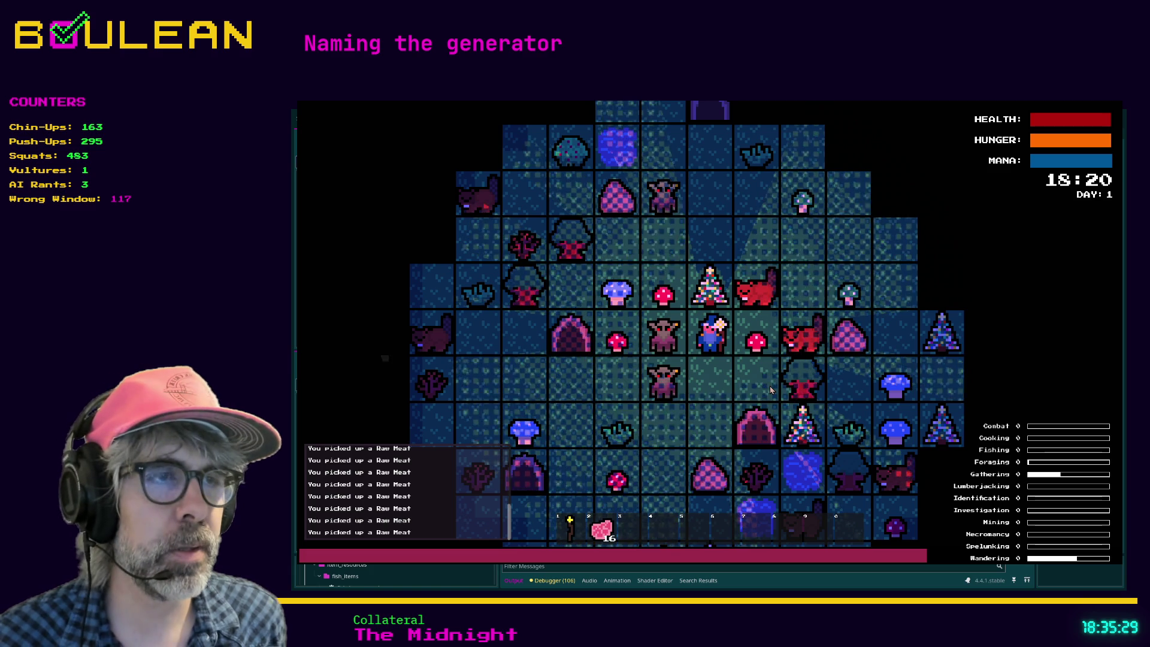
pyautogui.press('Escape')
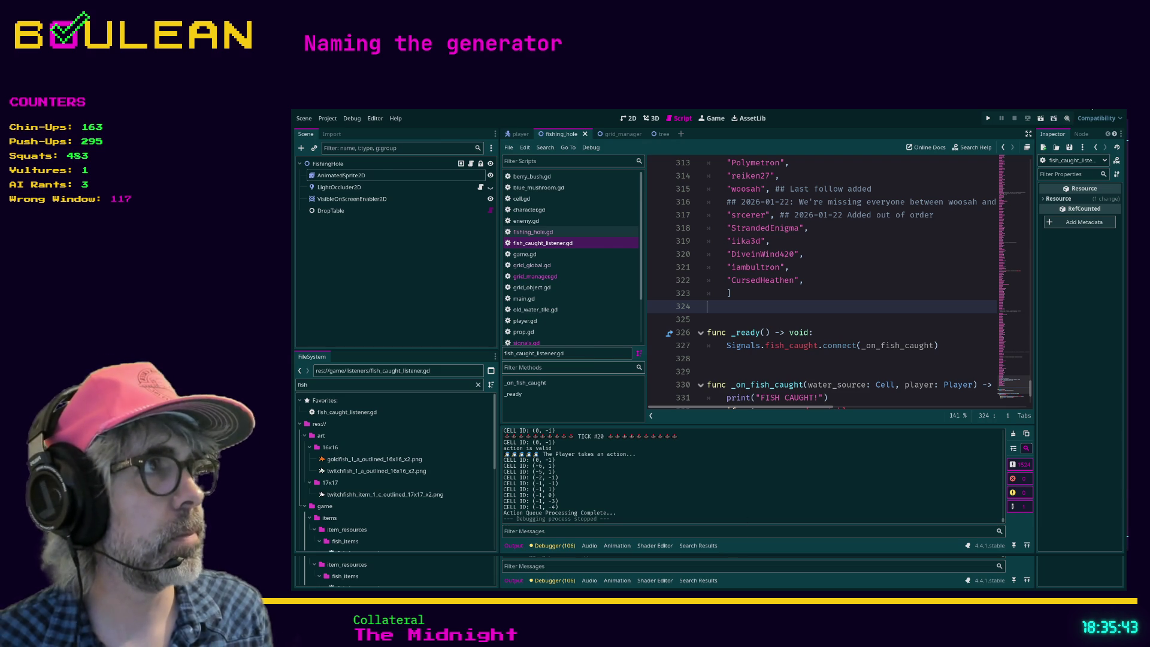
# Switch from Godot to the Obsidian note 'Generator Name Ideas'
pyautogui.hotkey('alt', 'Tab')
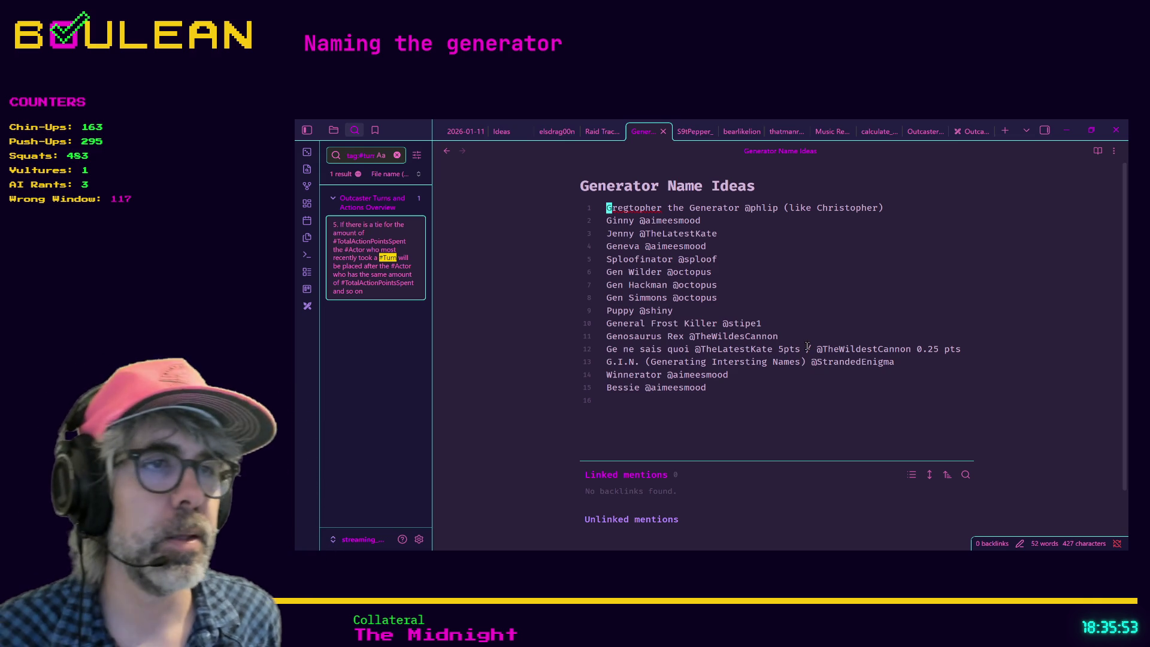
pyautogui.click(724, 387)
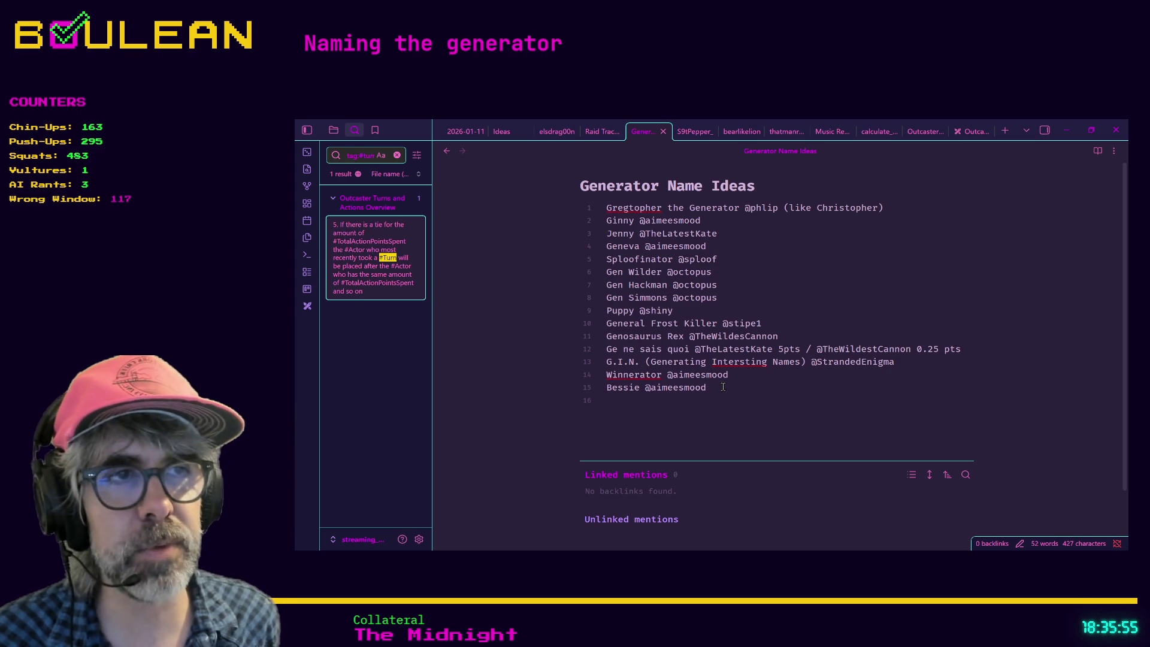
pyautogui.moveTo(722, 387)
pyautogui.mouseDown()
pyautogui.moveTo(623, 285)
pyautogui.moveTo(608, 221)
pyautogui.mouseUp()
pyautogui.click(761, 289)
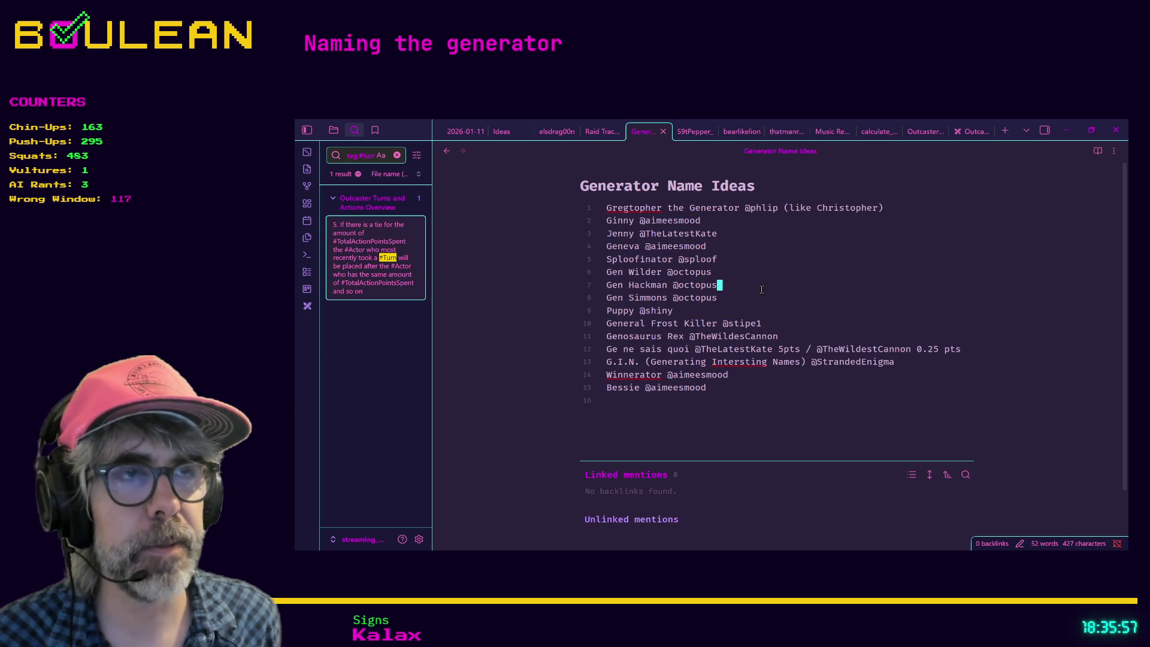
pyautogui.moveTo(748, 389); pyautogui.dragTo(624, 324)
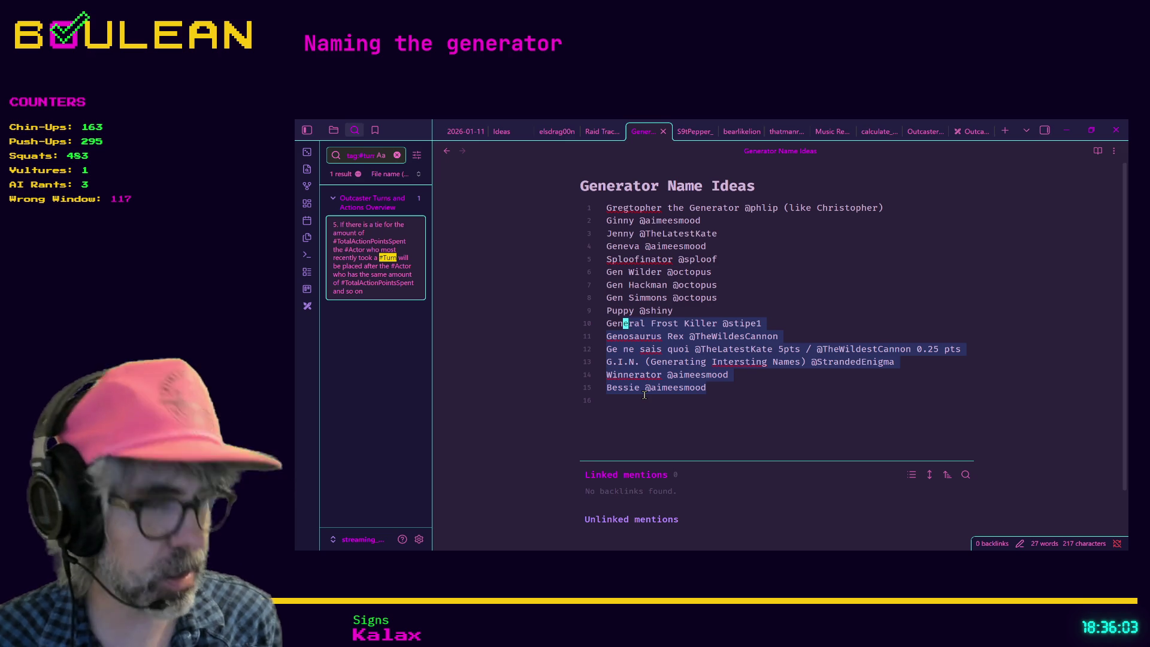
pyautogui.click(761, 385)
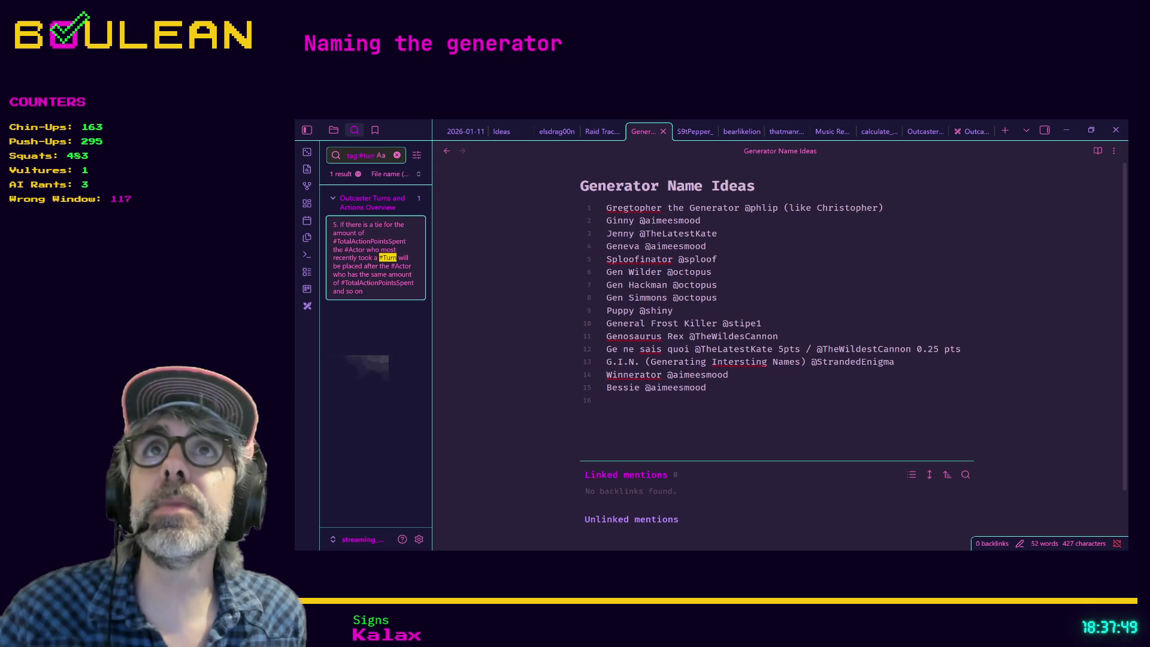
# Below Bessie, add 'Firebringer the Unstoppable Terror of the North' and 'Genny McGeneratorFace', each with its contributor's handle
pyautogui.click(765, 387)
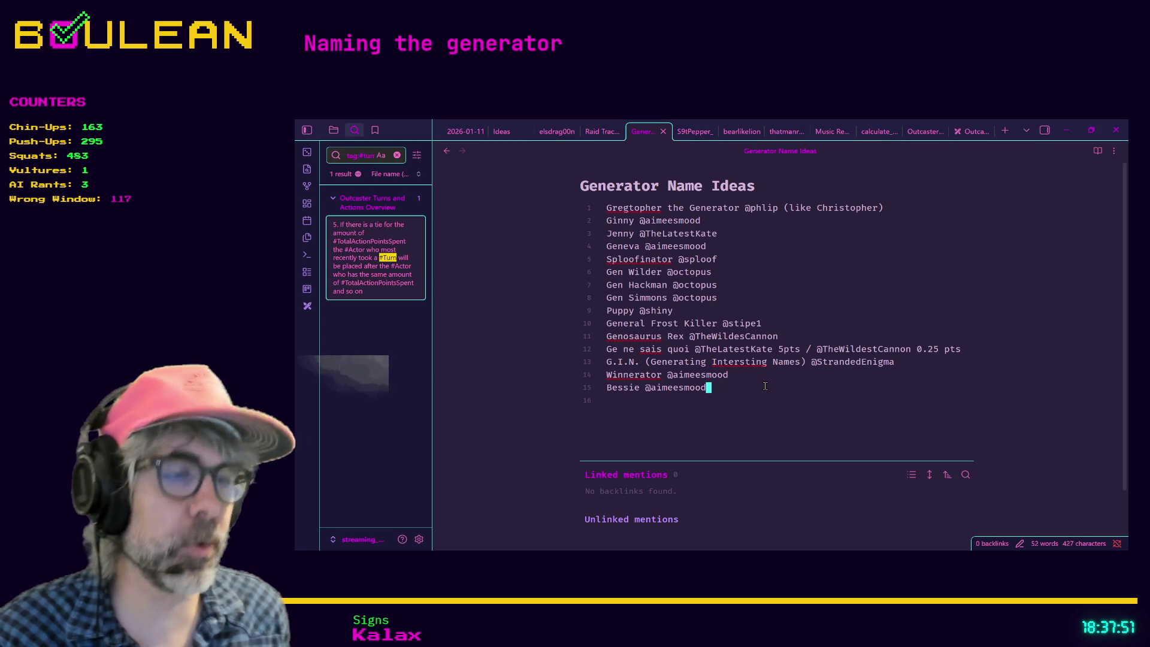
pyautogui.press('Return')
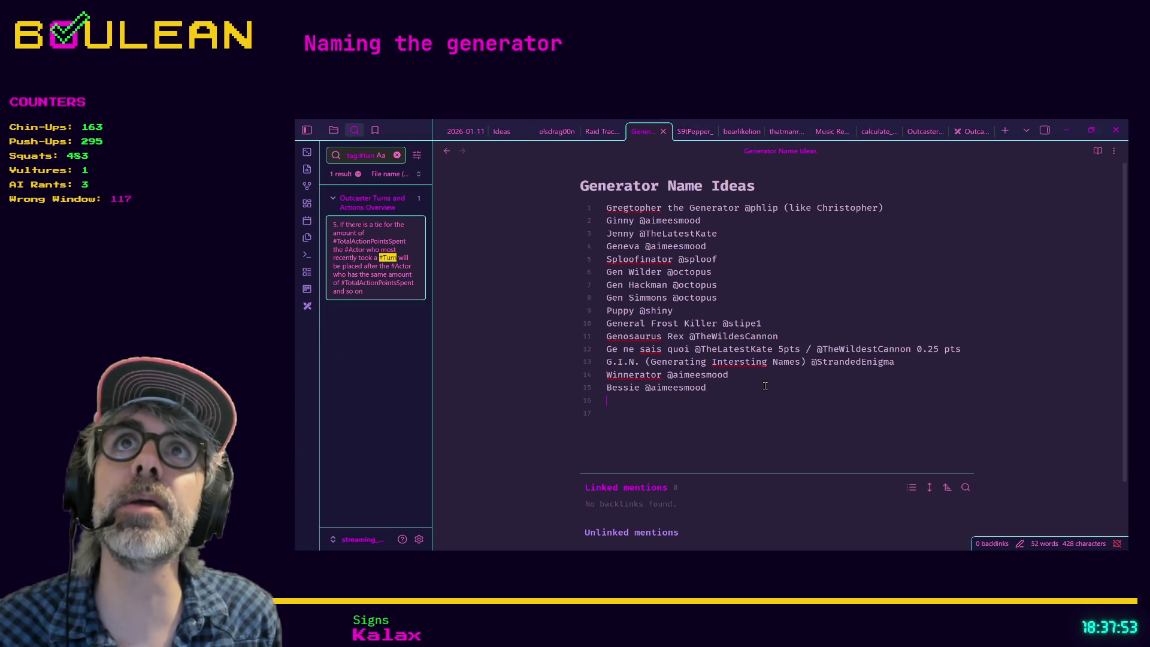
pyautogui.write('Fire')
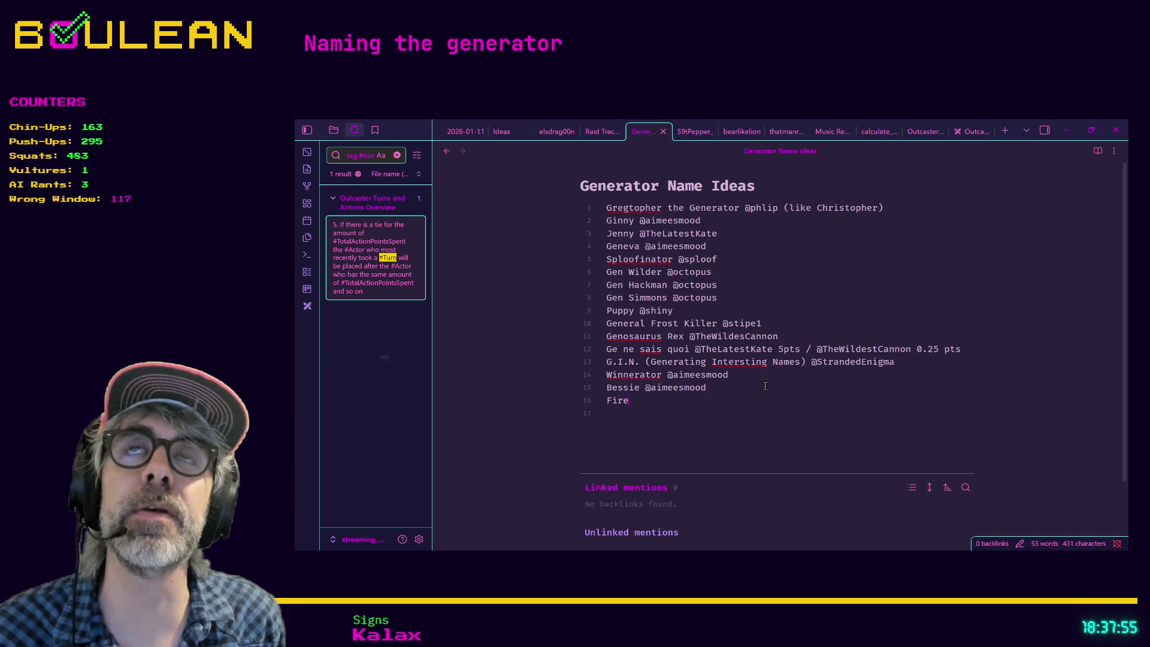
pyautogui.write('bringer the ')
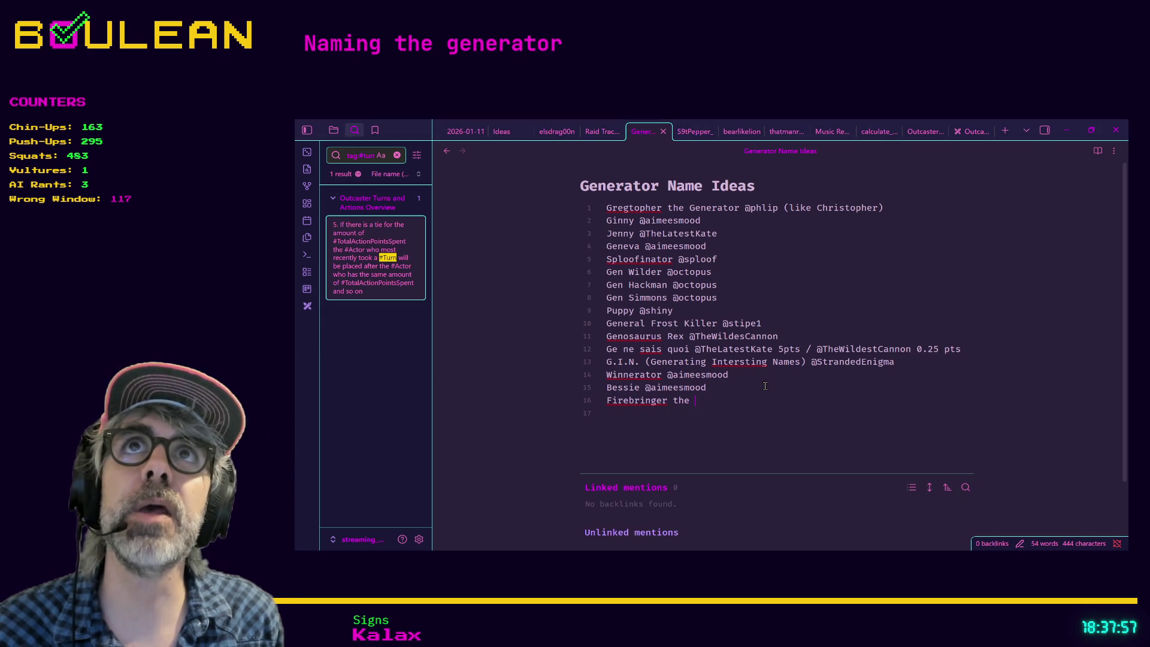
pyautogui.write('Unstoppable Terr')
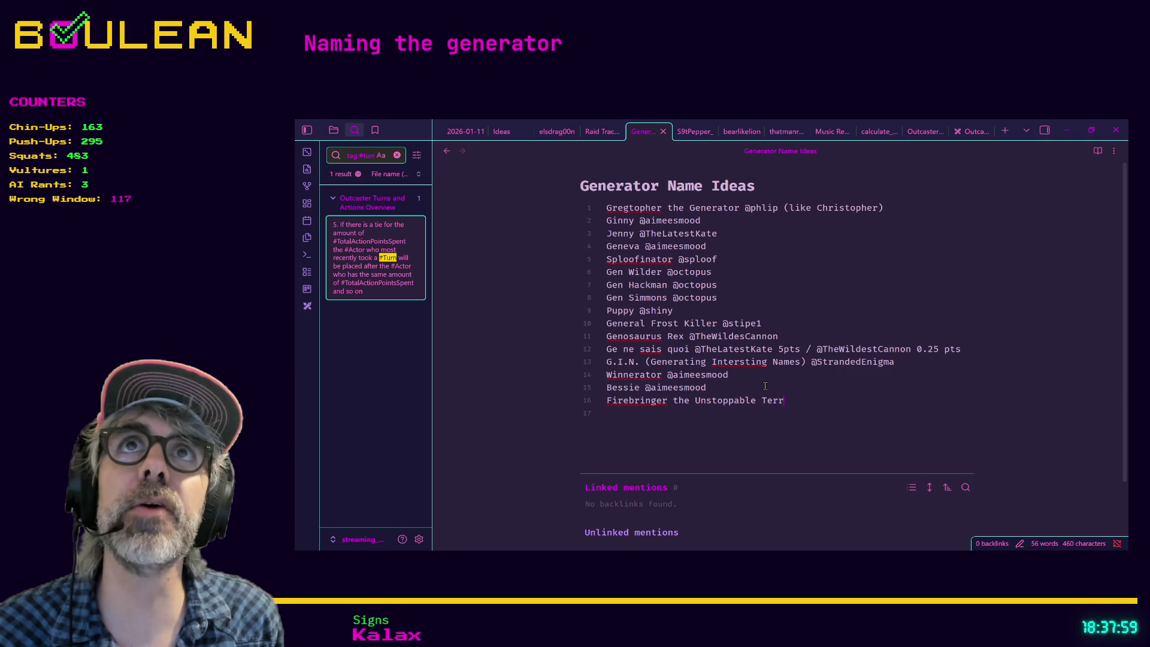
pyautogui.write('or of the North')
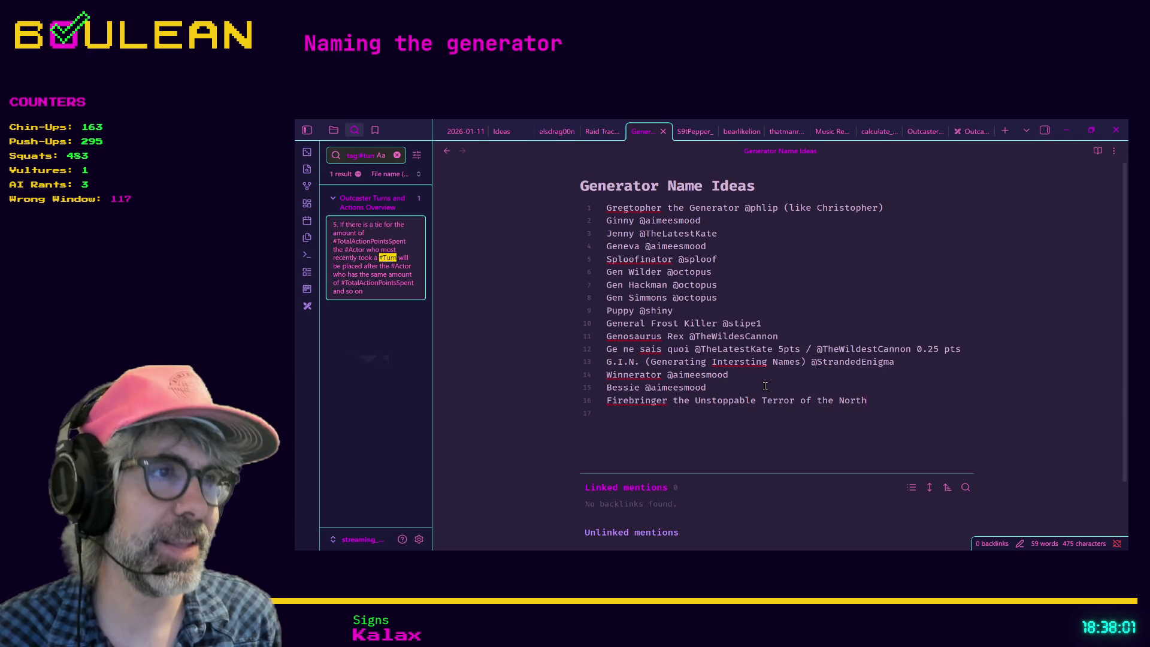
pyautogui.write(':@Feoram')
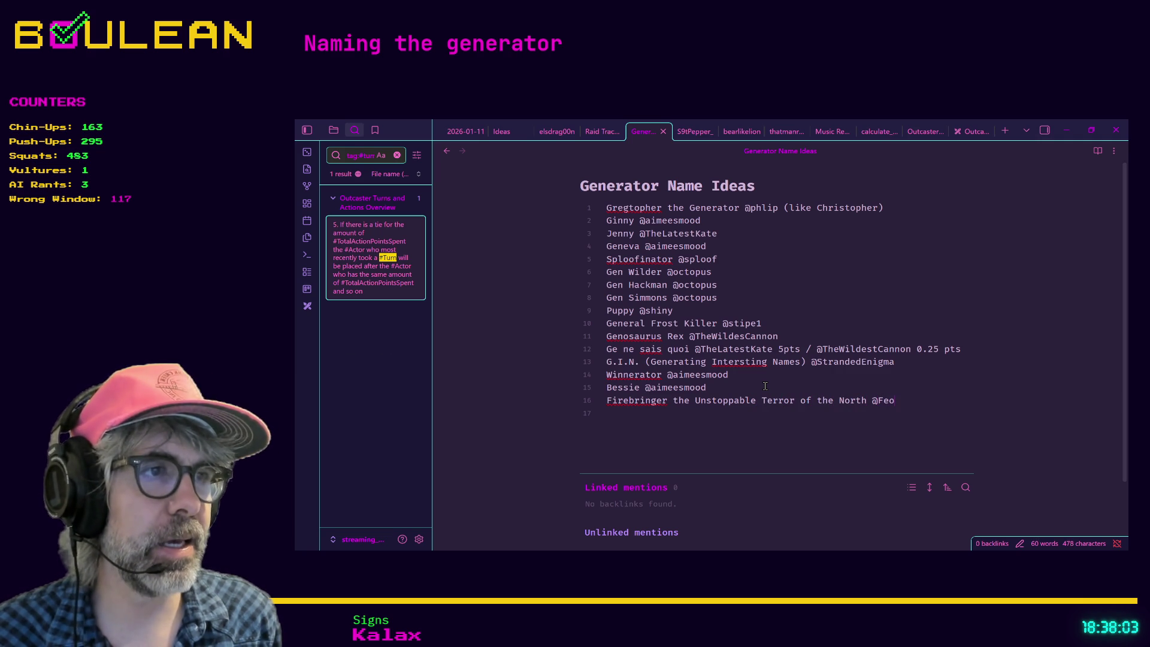
pyautogui.write('und')
pyautogui.press('Return')
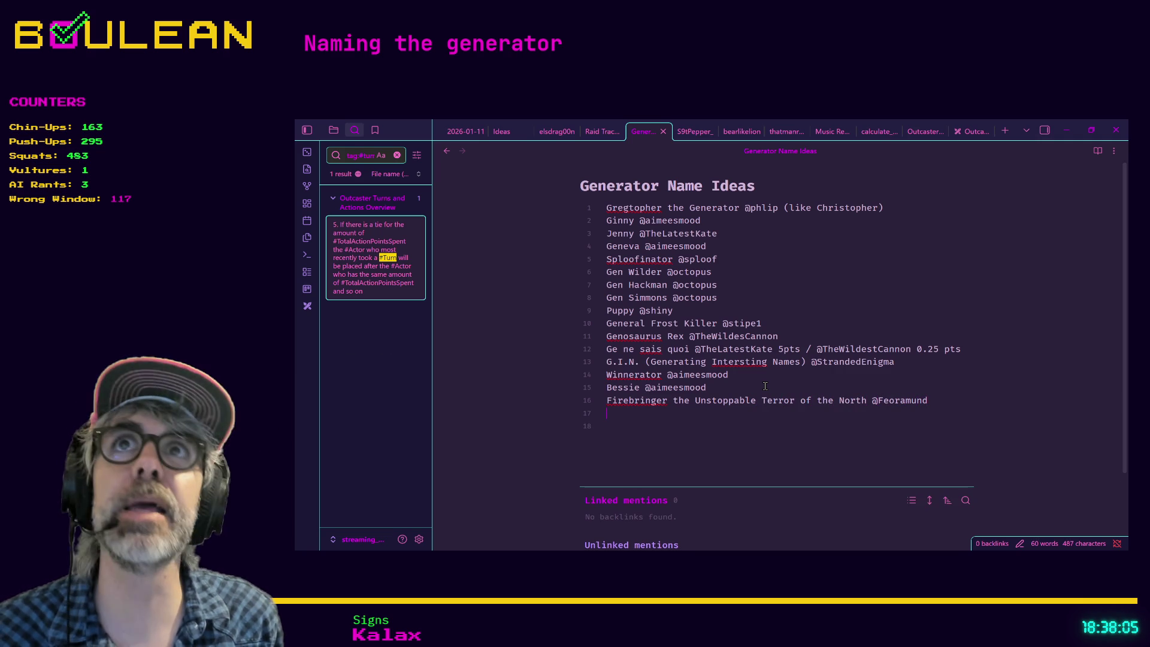
pyautogui.write('Genny ')
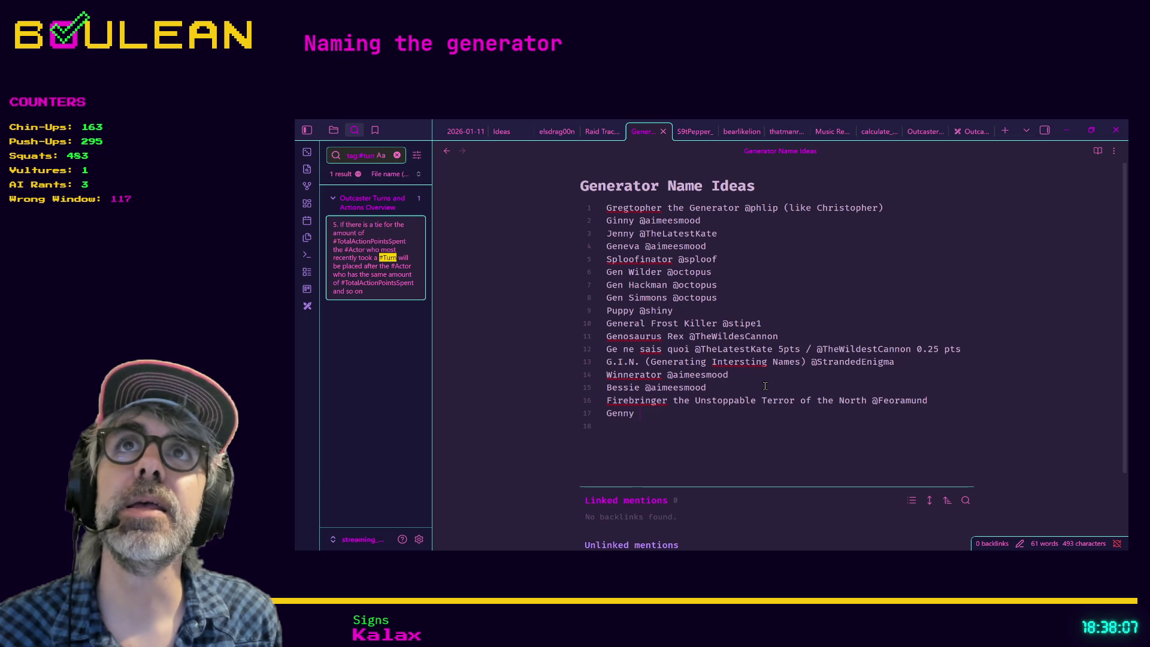
pyautogui.write('McGenerato')
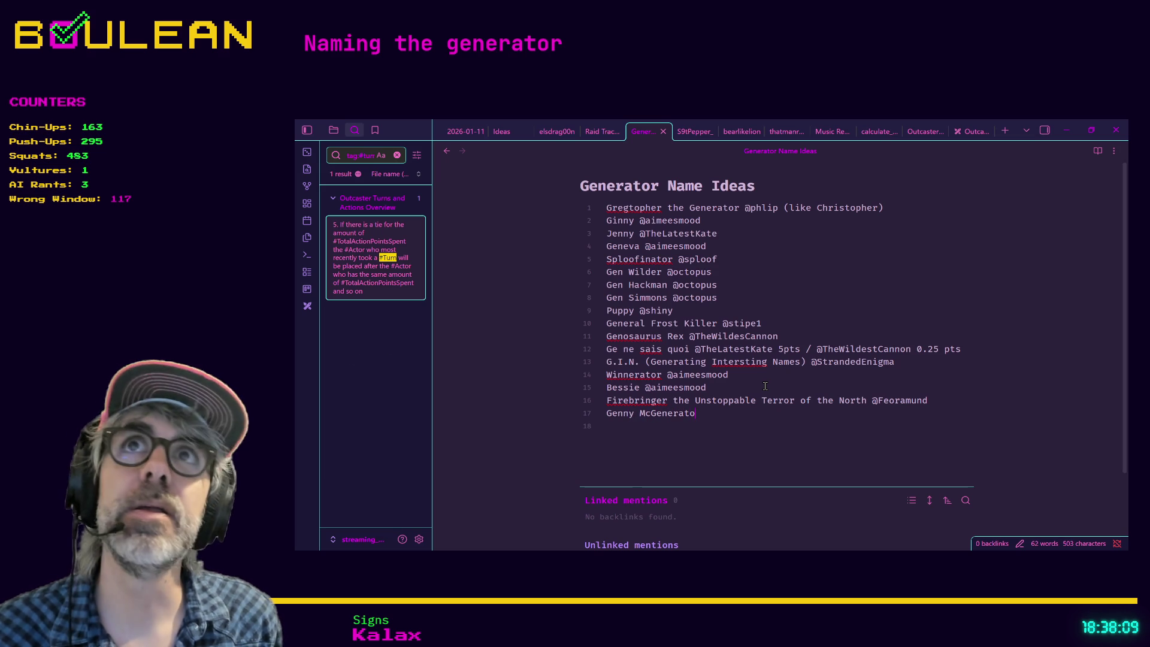
pyautogui.write('rFace')
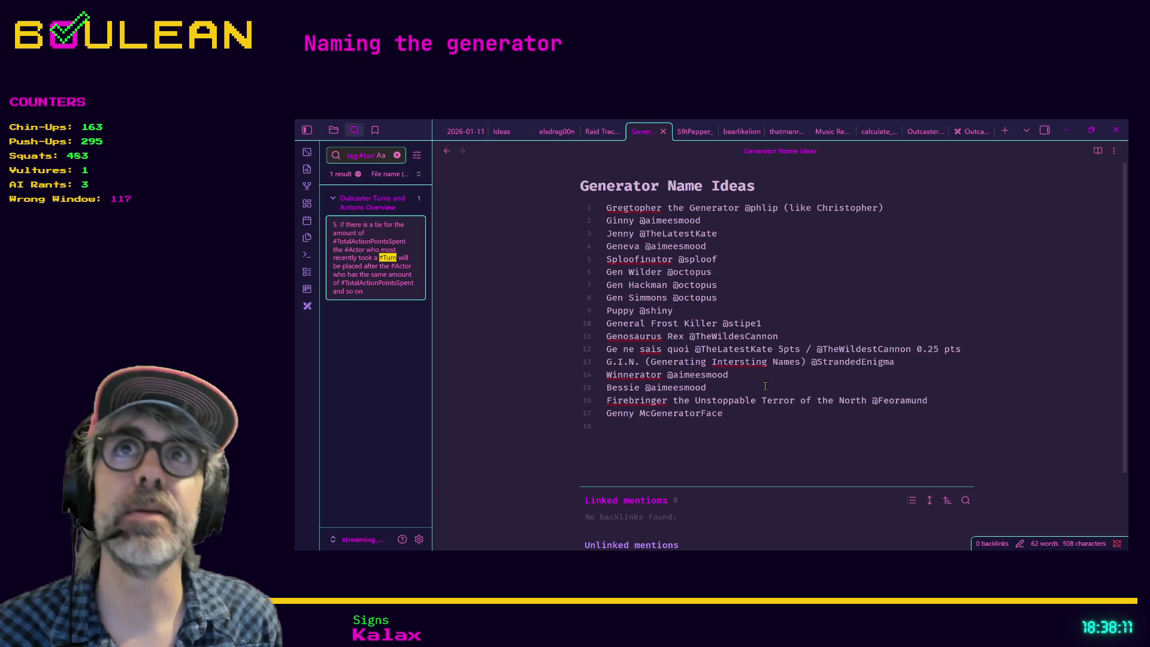
pyautogui.write(' @Sammikinz')
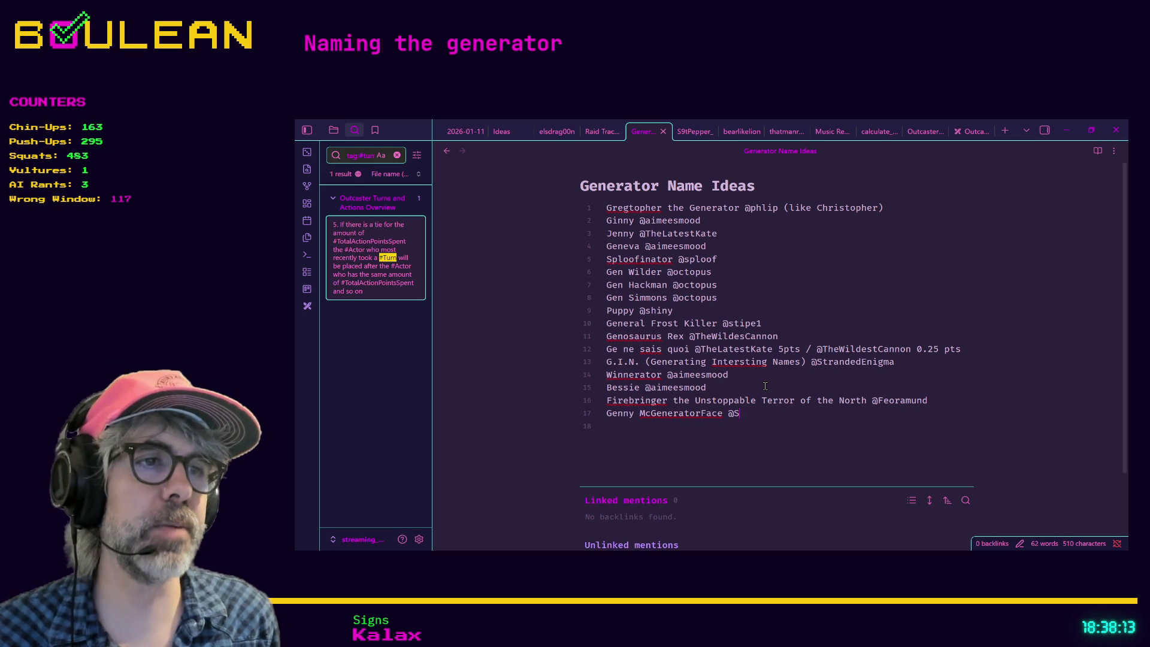
# Leave a blank line under Genny McGeneratorFace and bring focus back to the note
pyautogui.press('Return')
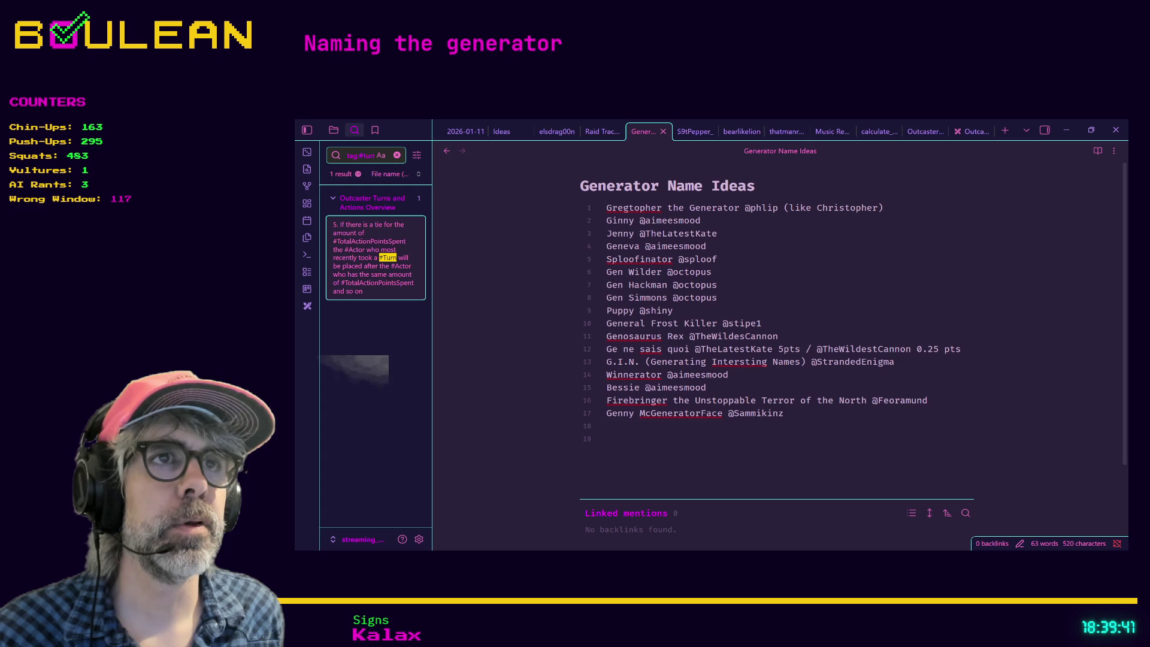
pyautogui.click(607, 208)
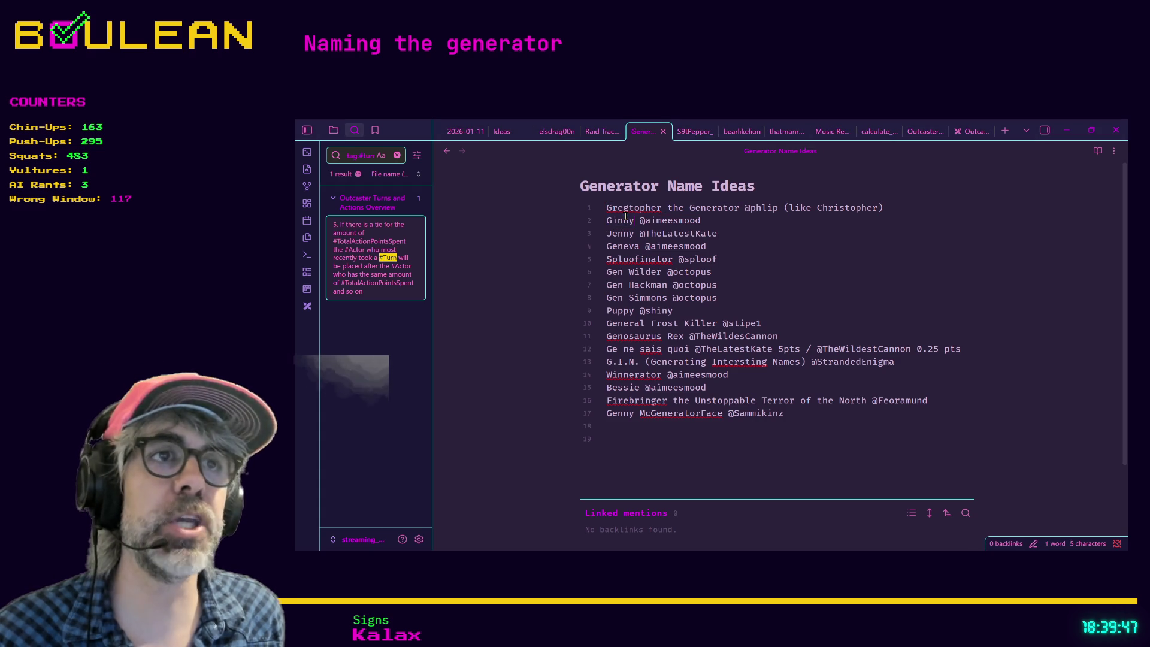
pyautogui.hotkey('alt', 'Tab')
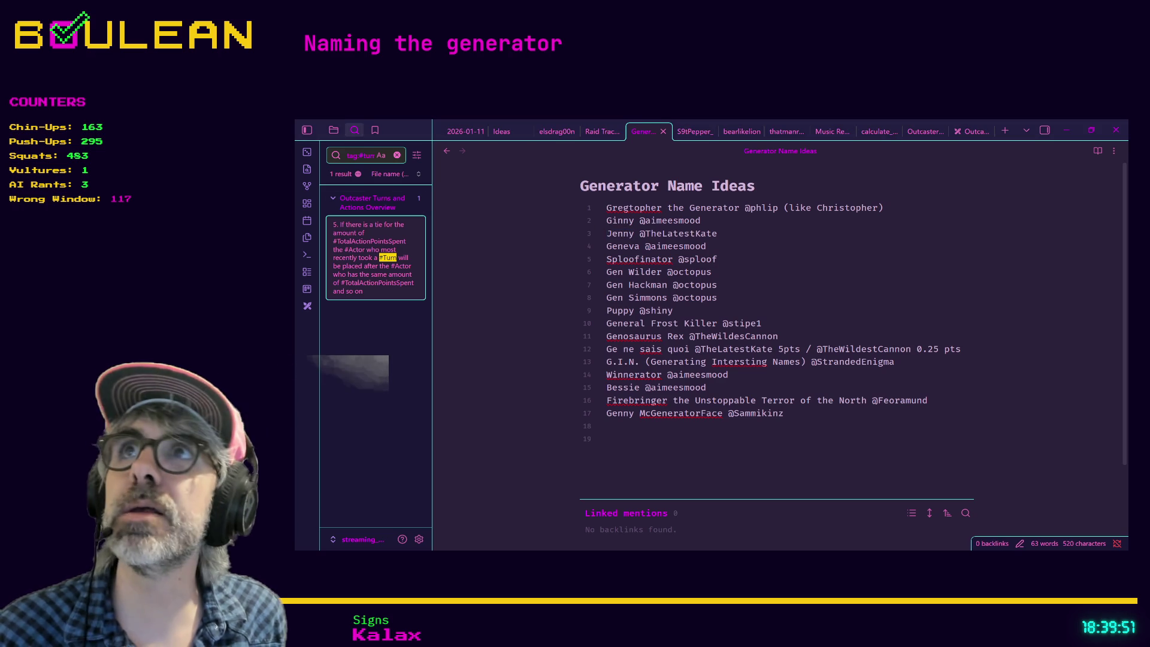
pyautogui.hotkey('alt', 'Tab')
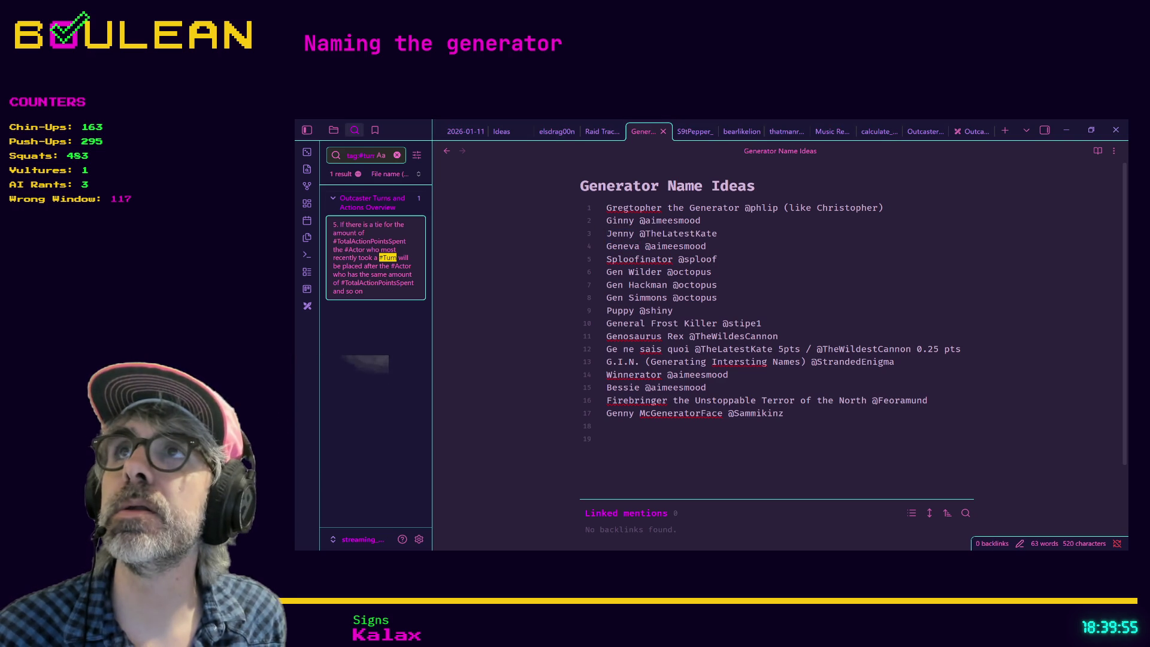
pyautogui.doubleClick(609, 262)
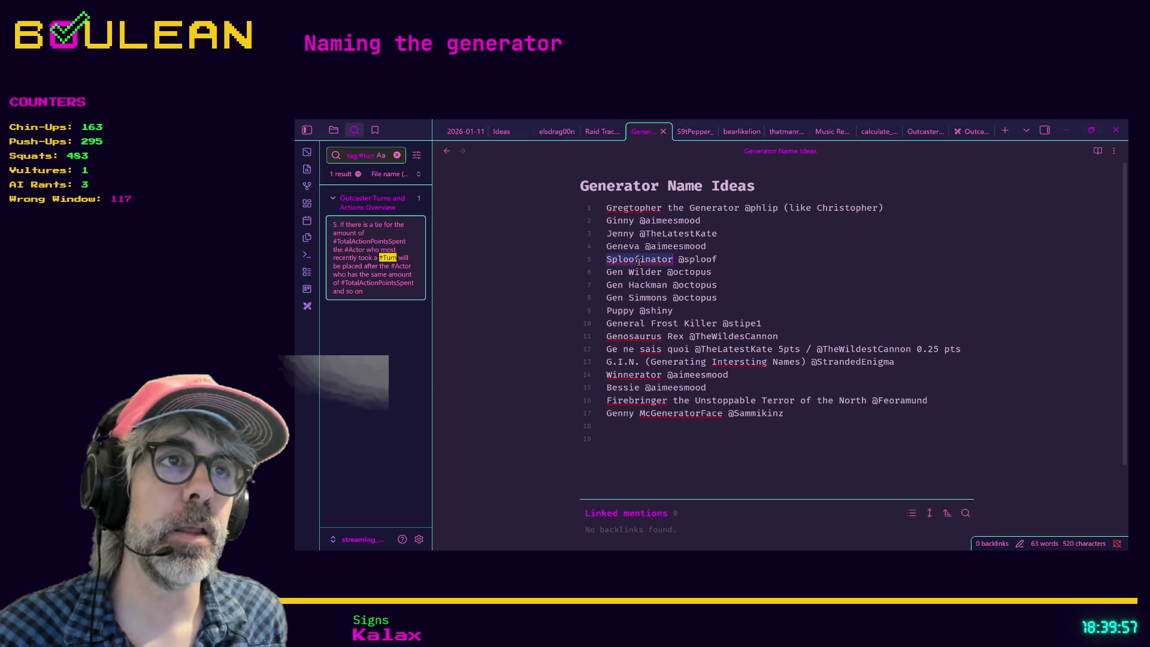
pyautogui.click(609, 263)
pyautogui.hotkey('alt', 'Tab')
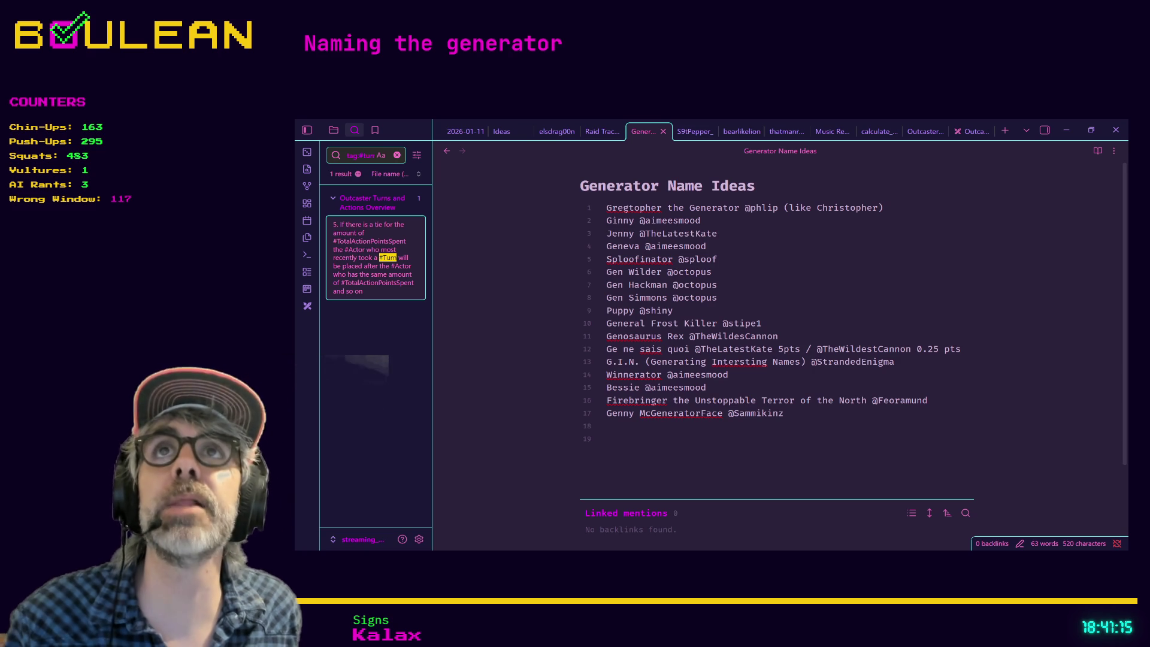
# On the empty line below the ideas, enter 'Gregtopher (Winner of round 1)' and start a new line
pyautogui.click(669, 457)
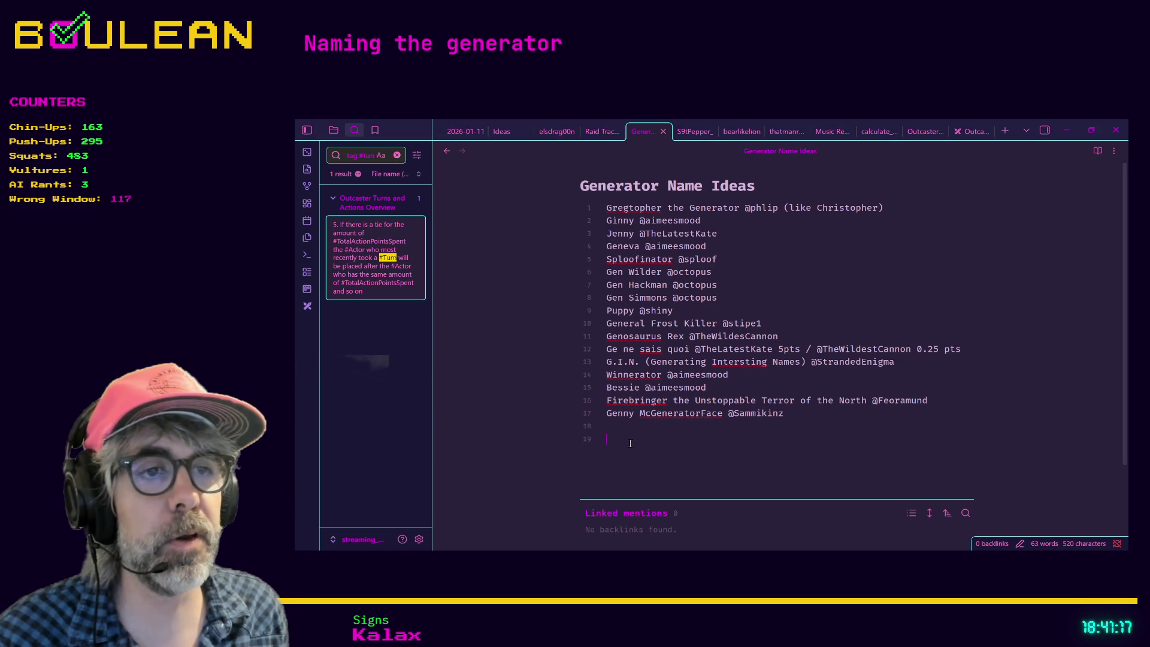
pyautogui.press('Return')
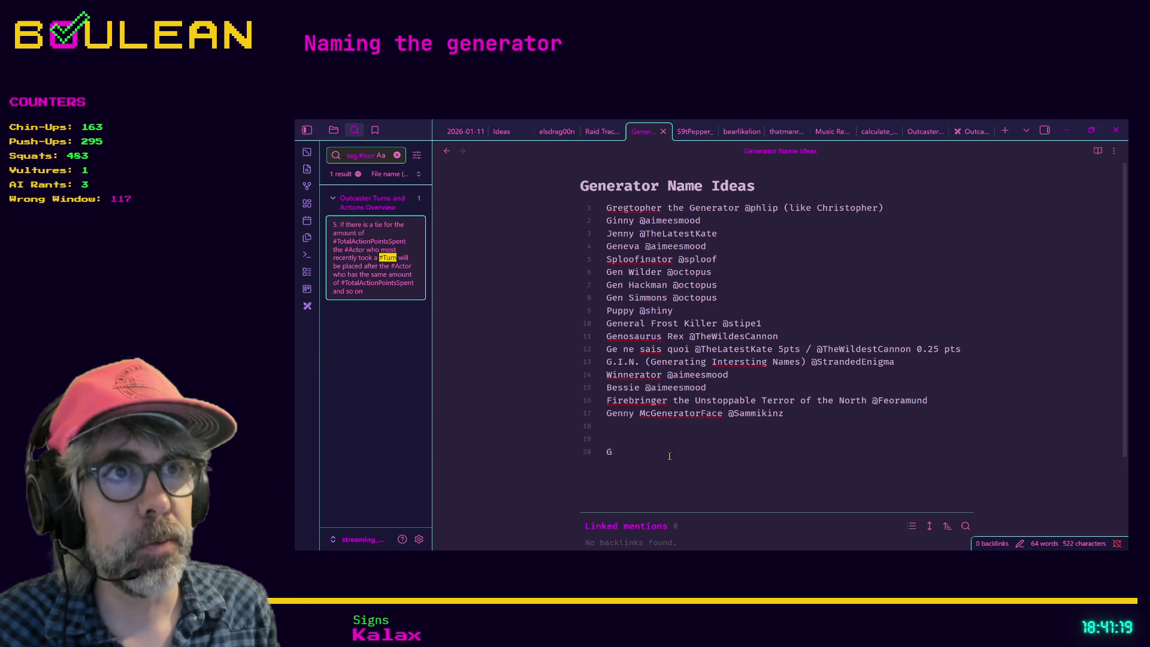
pyautogui.write('Gregtopher (')
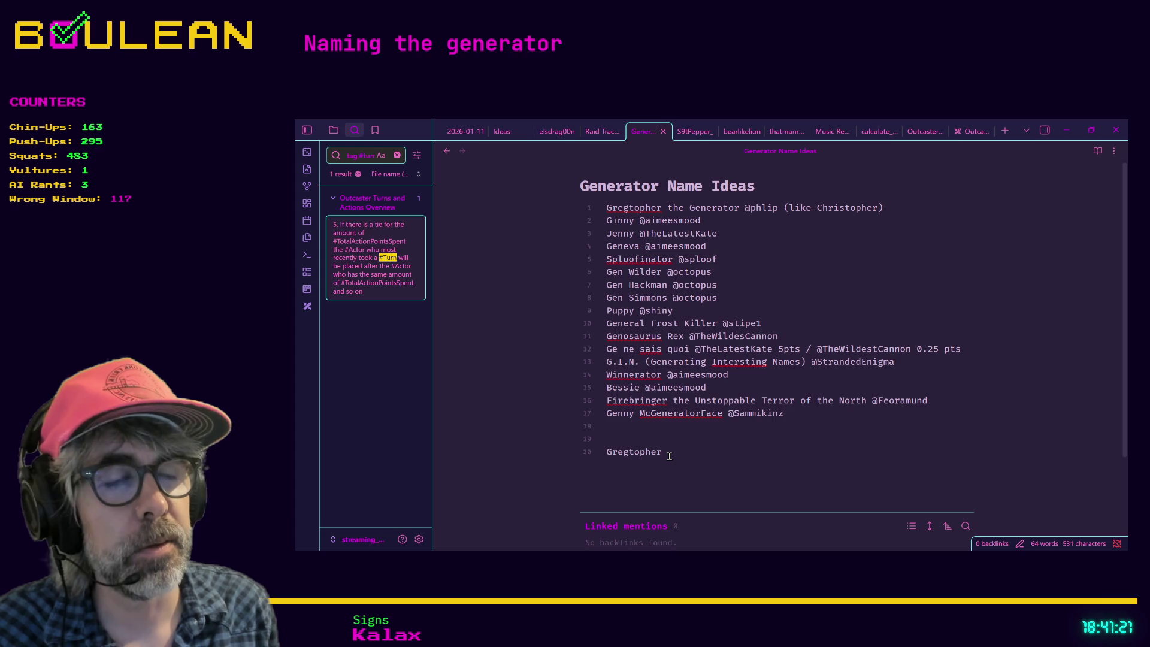
pyautogui.write('Winner of round 1')
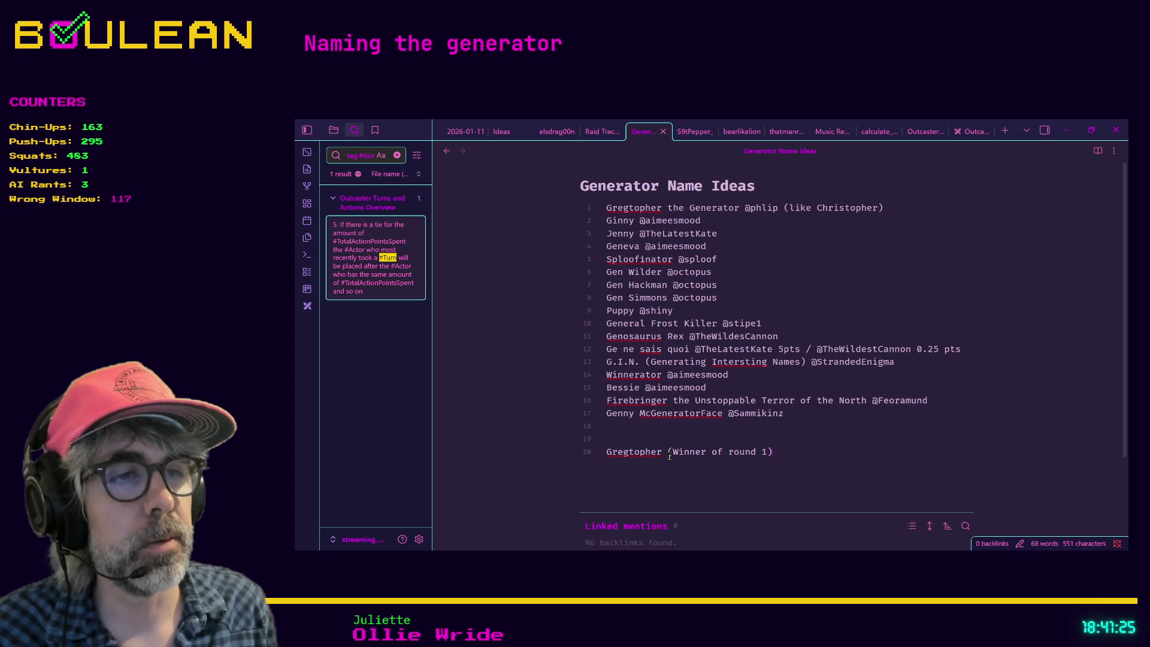
pyautogui.press('End')
pyautogui.press('Return')
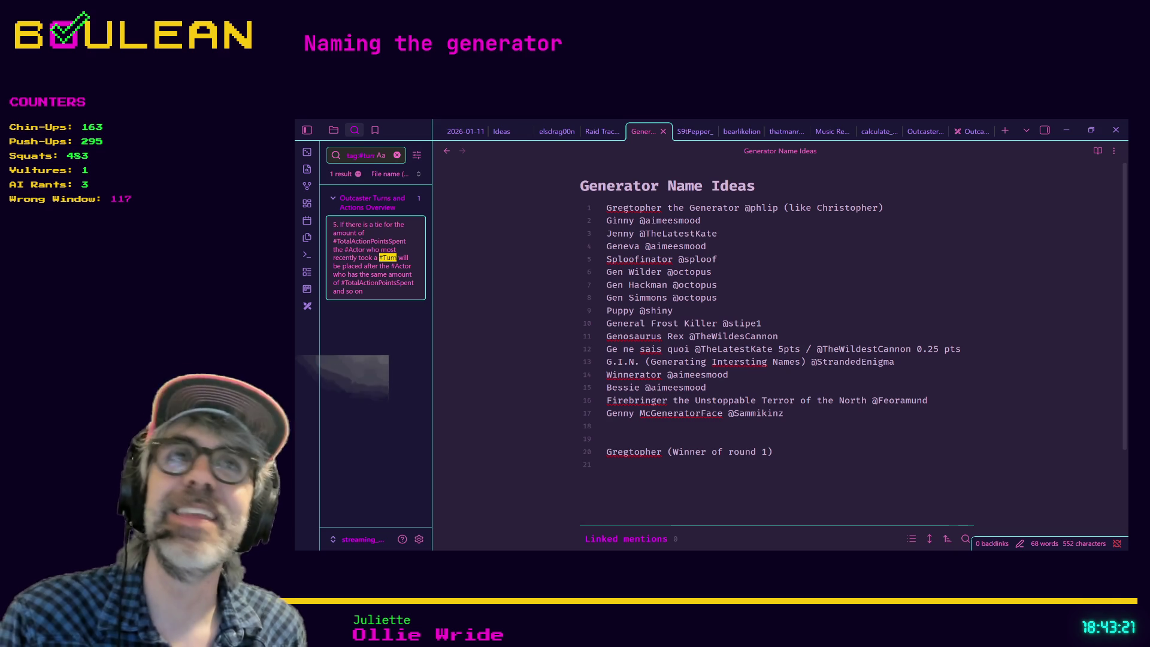
pyautogui.click(477, 346)
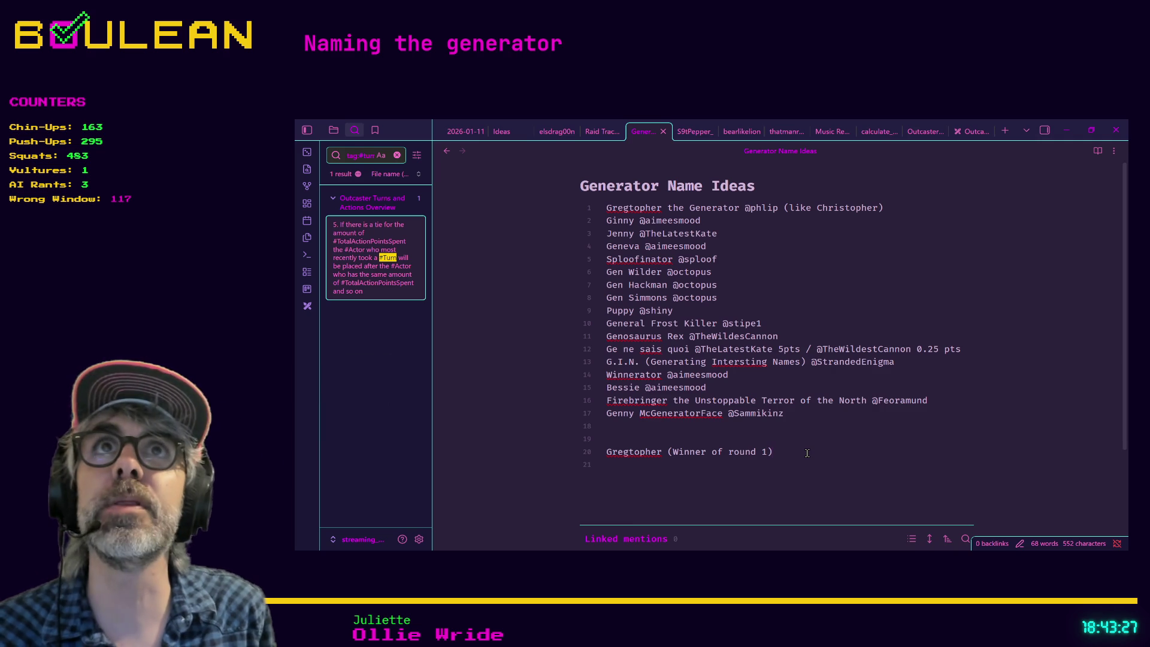
pyautogui.press('Return')
pyautogui.write('Gen Wil')
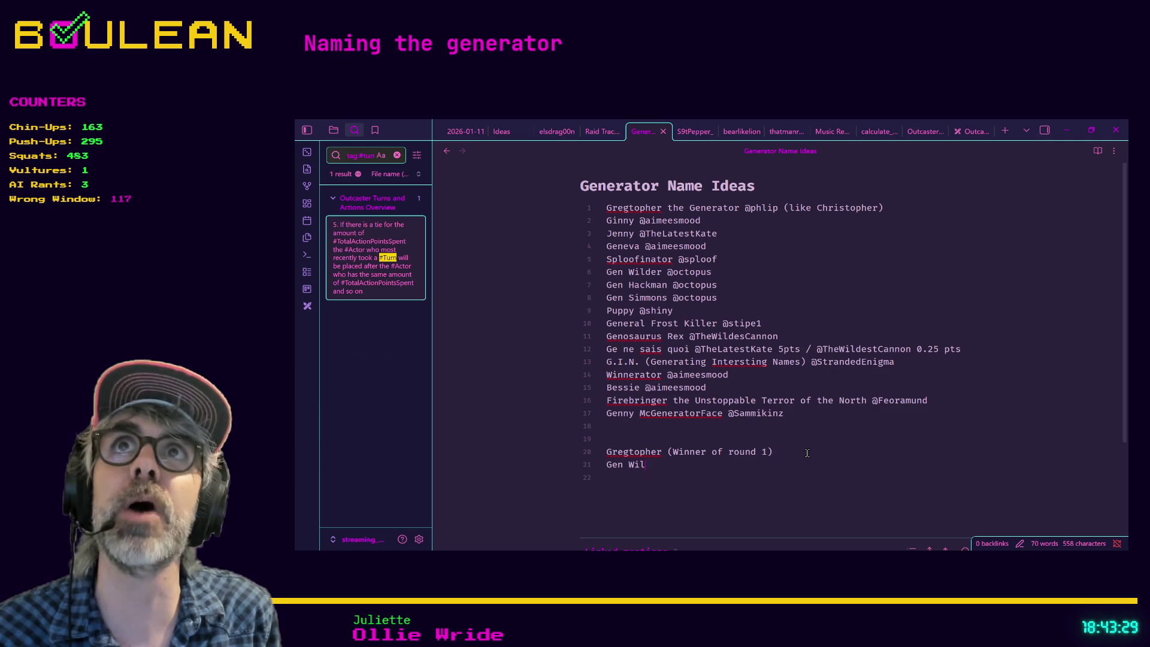
pyautogui.write('der (R)ound 2')
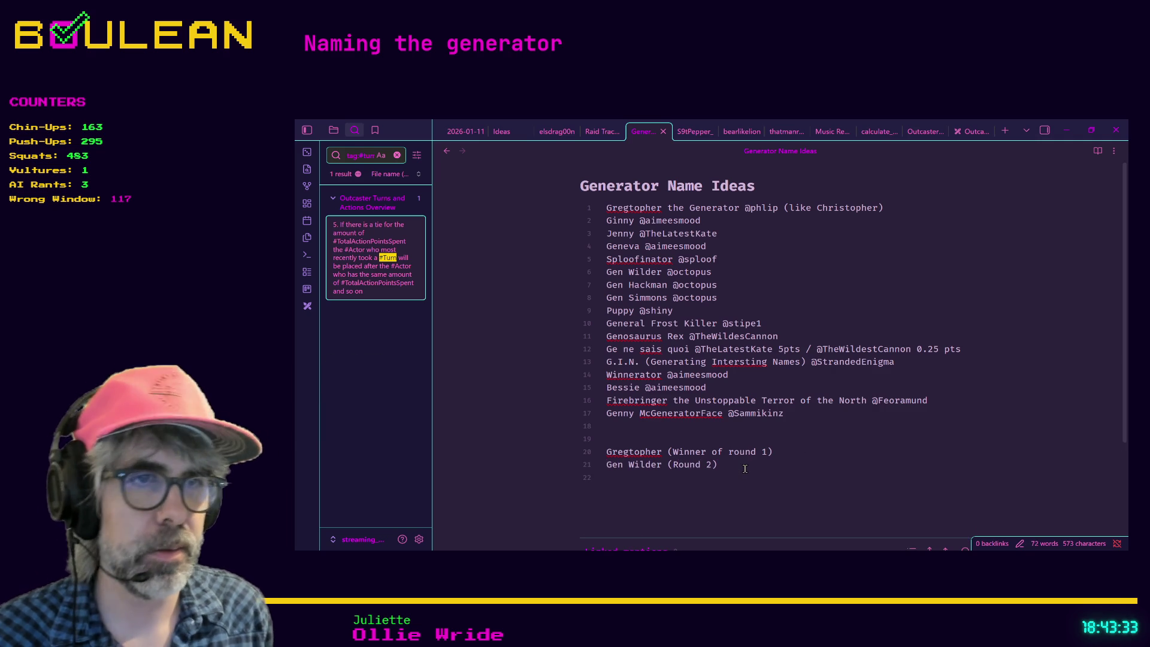
pyautogui.press('Return')
pyautogui.write('uppy ')
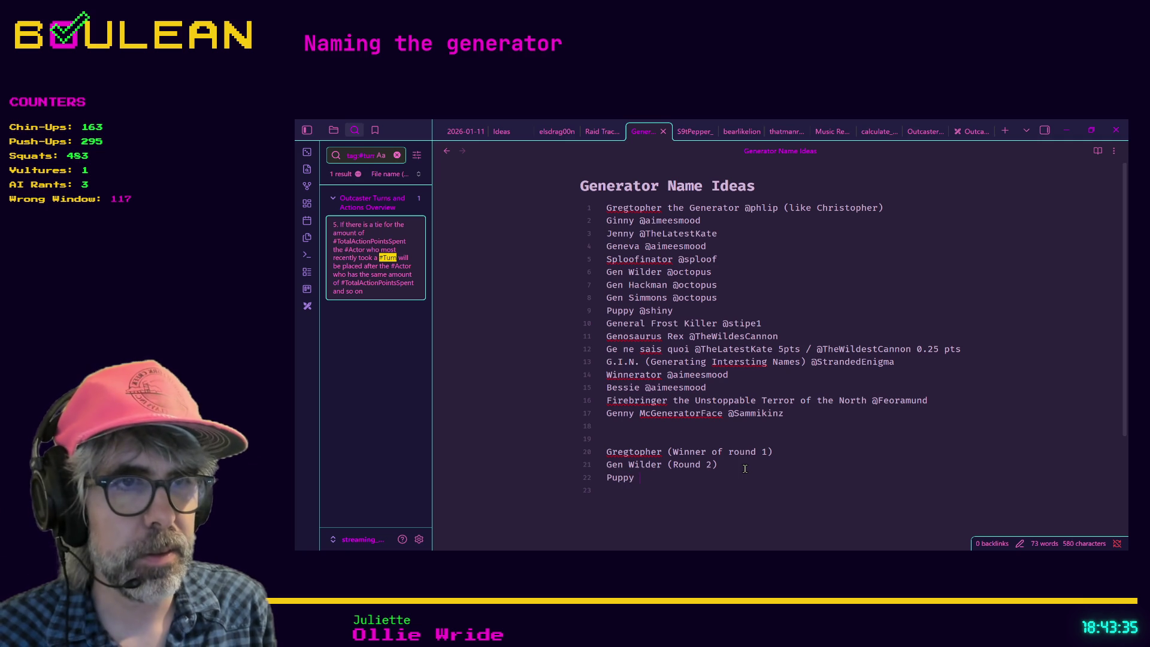
pyautogui.write('(Round')
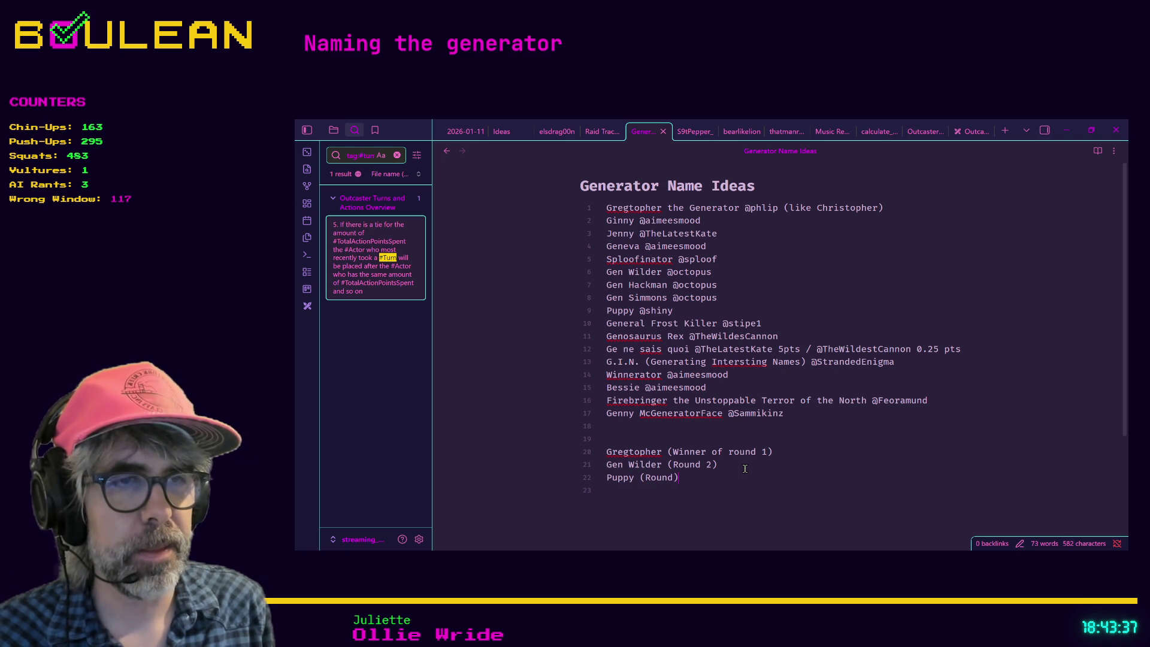
pyautogui.write('2')
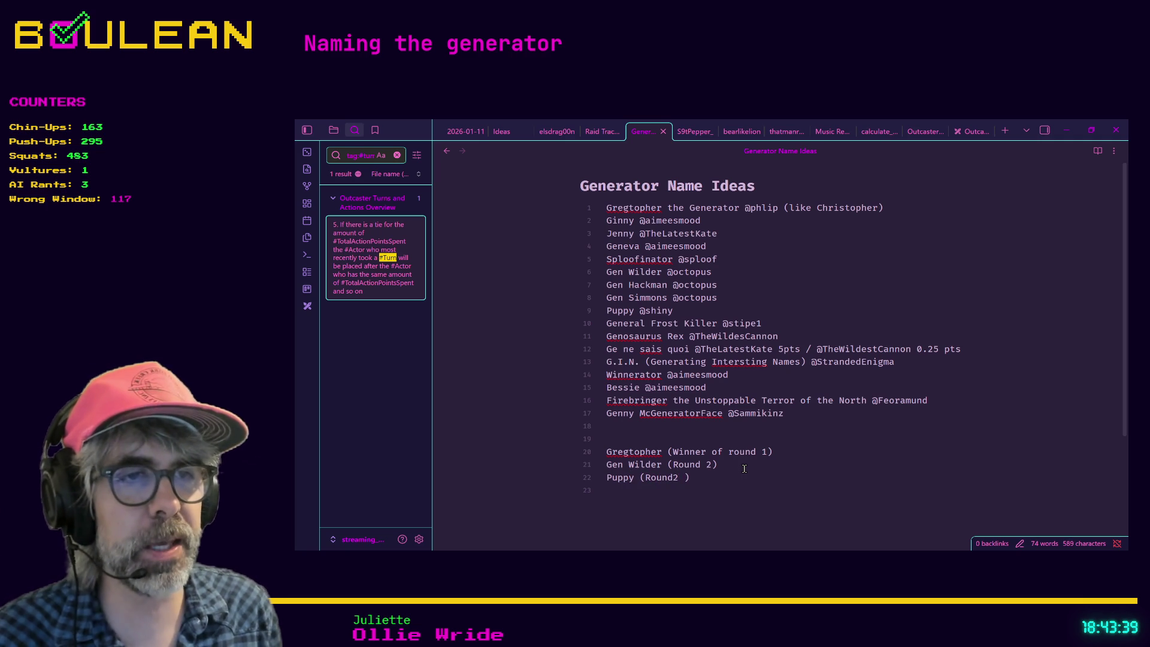
pyautogui.press('BackSpace')
pyautogui.press('BackSpace')
pyautogui.write('2')
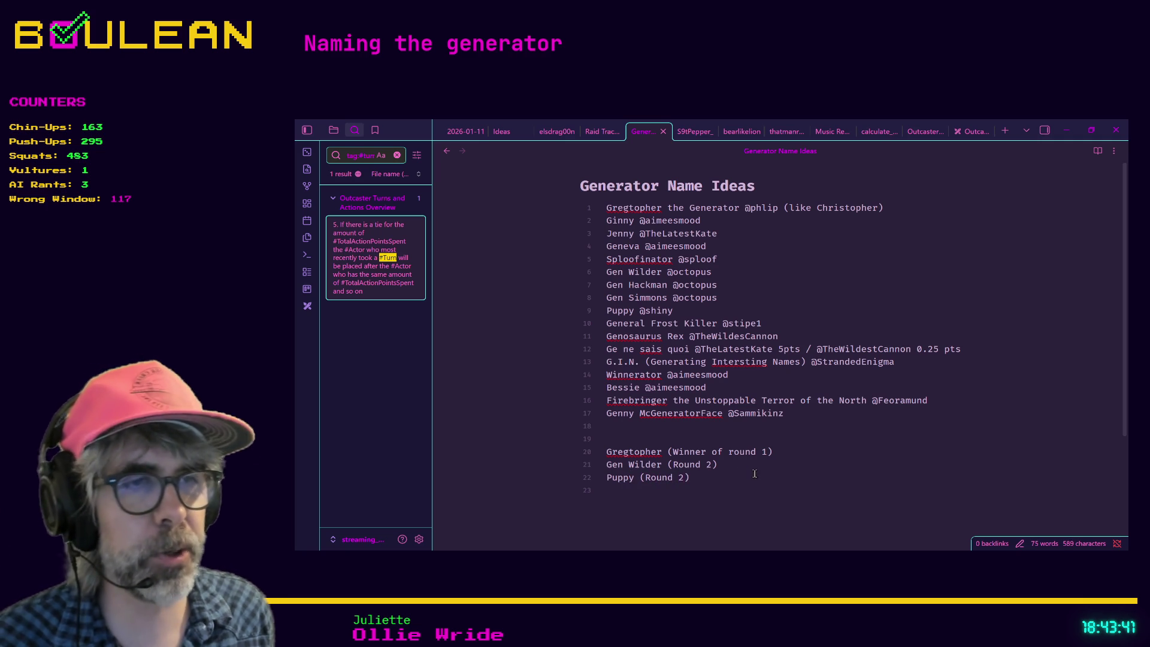
pyautogui.write(')')
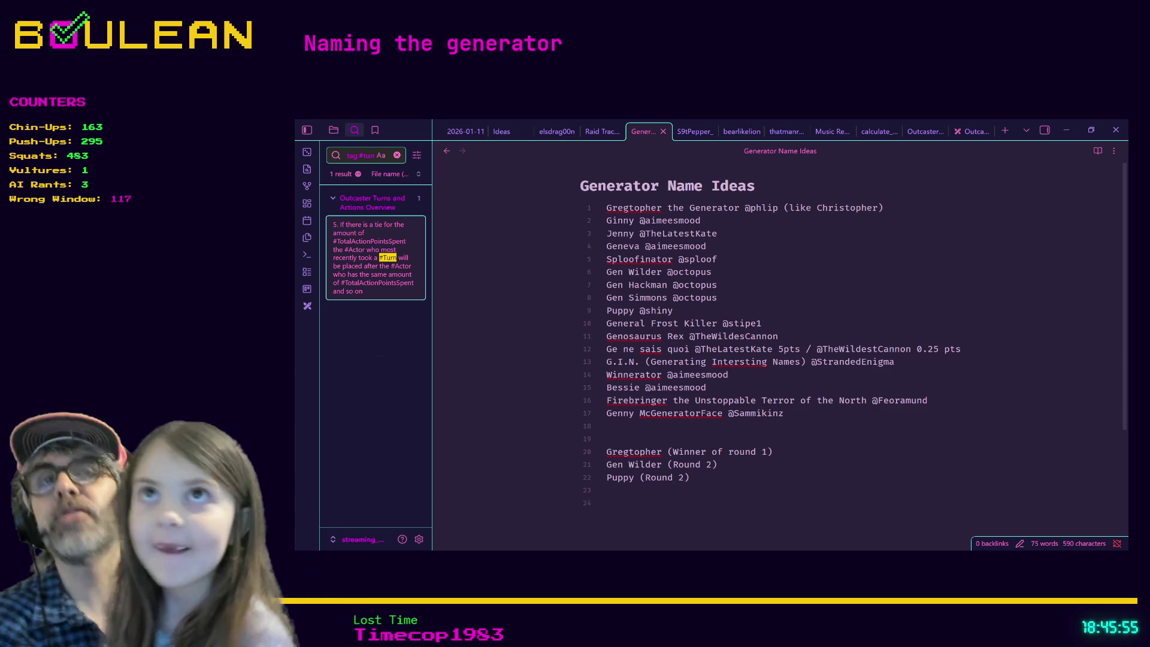
pyautogui.click(713, 473)
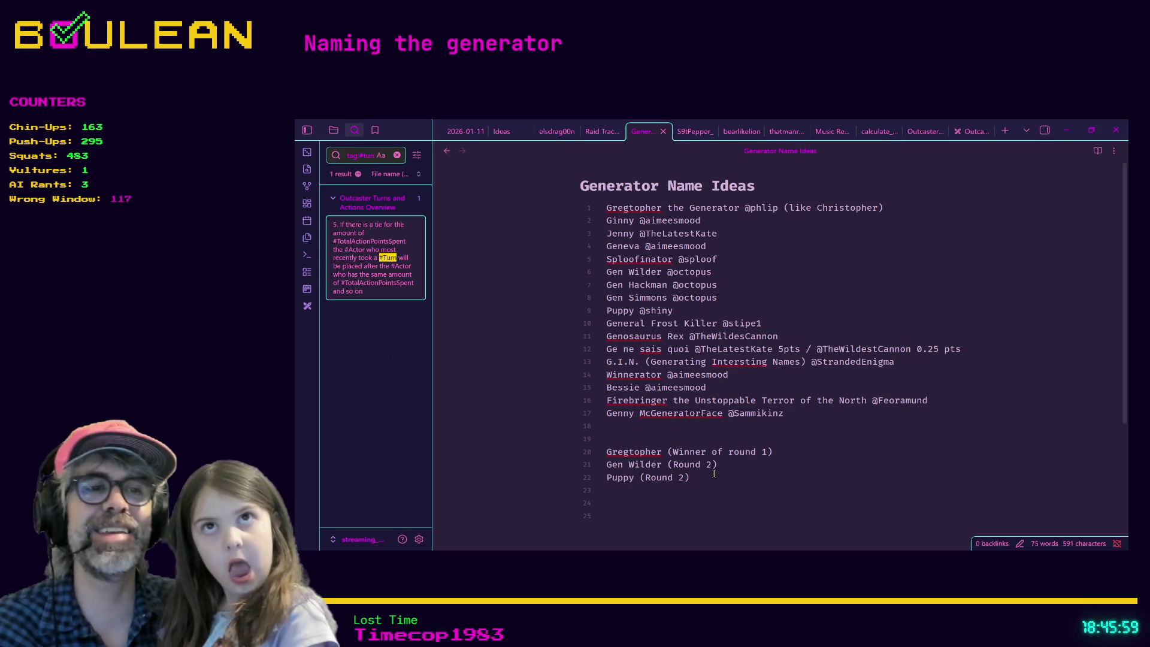
# Add 'Genosaurus Rex (Round 3)', 'G.I.N. (Round 3)' and 'Winnerator (Round 3)' on successive finalist lines
pyautogui.press('Down')
pyautogui.write('Gen')
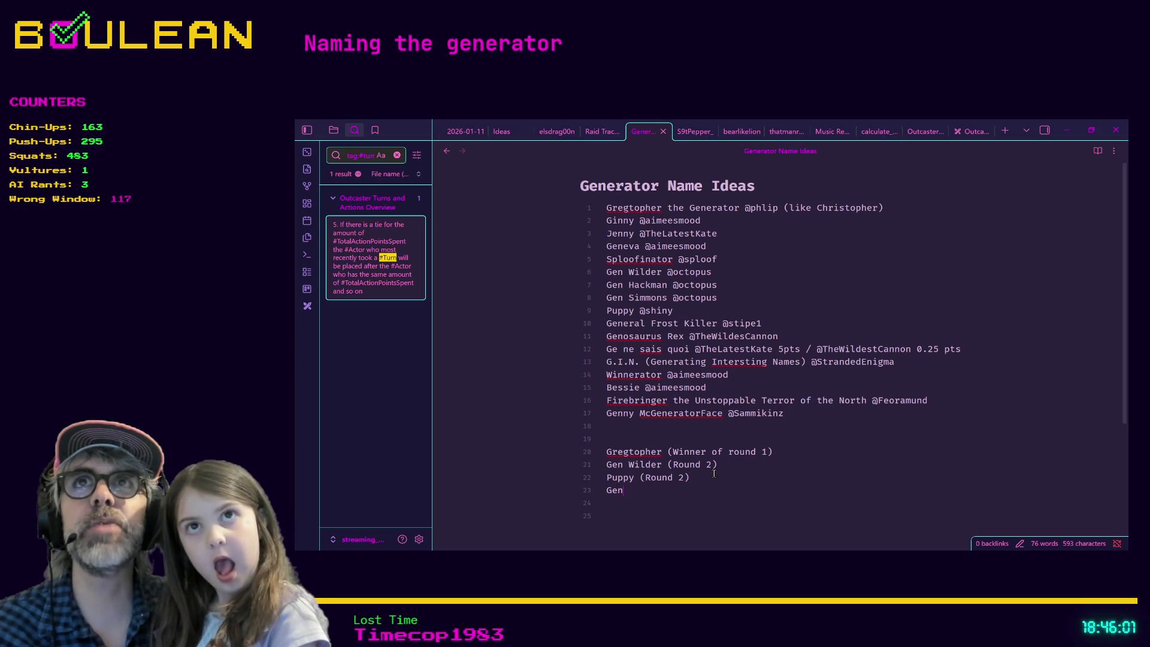
pyautogui.write('osaurus Rex ')
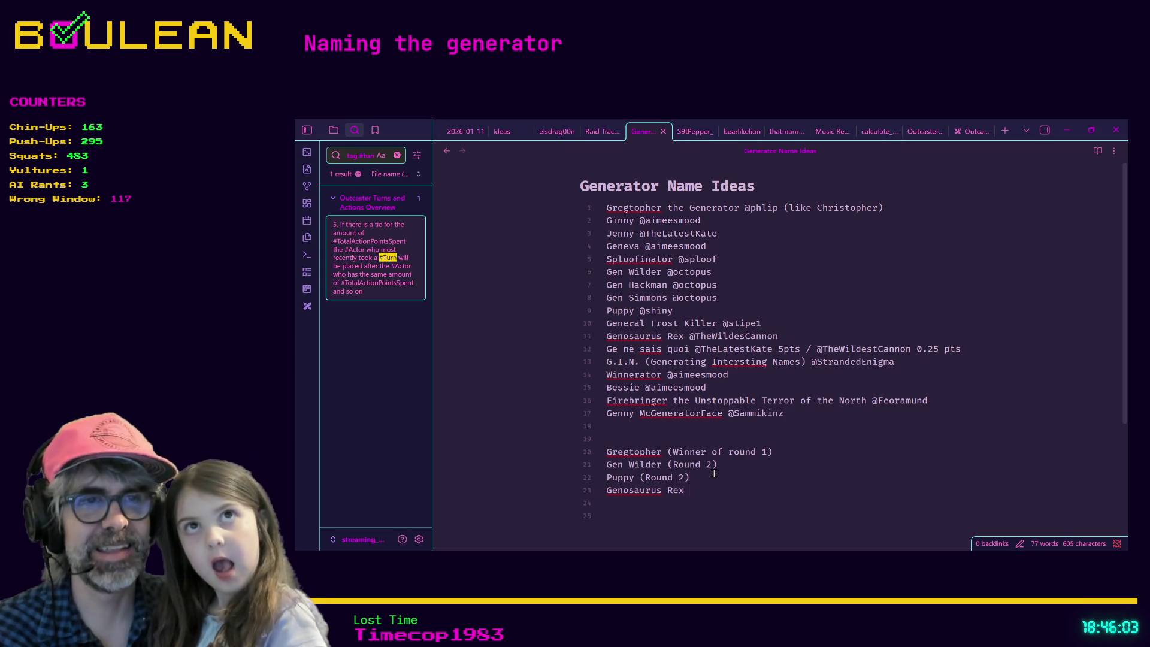
pyautogui.write('(Round 3)')
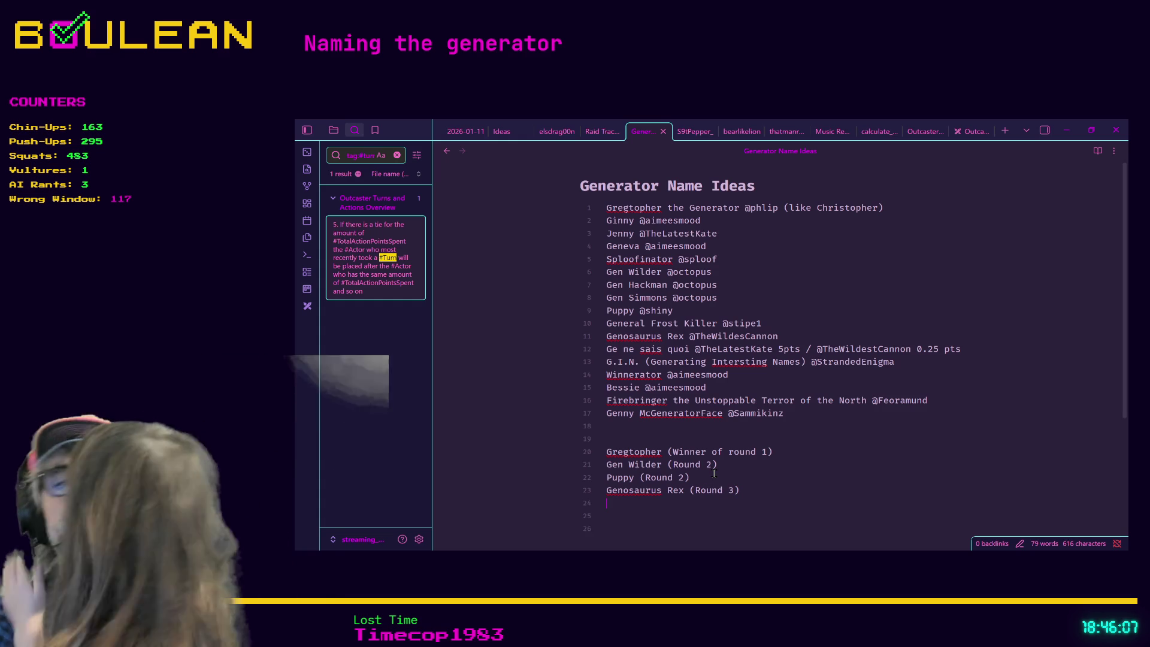
pyautogui.write('G.I.N.')
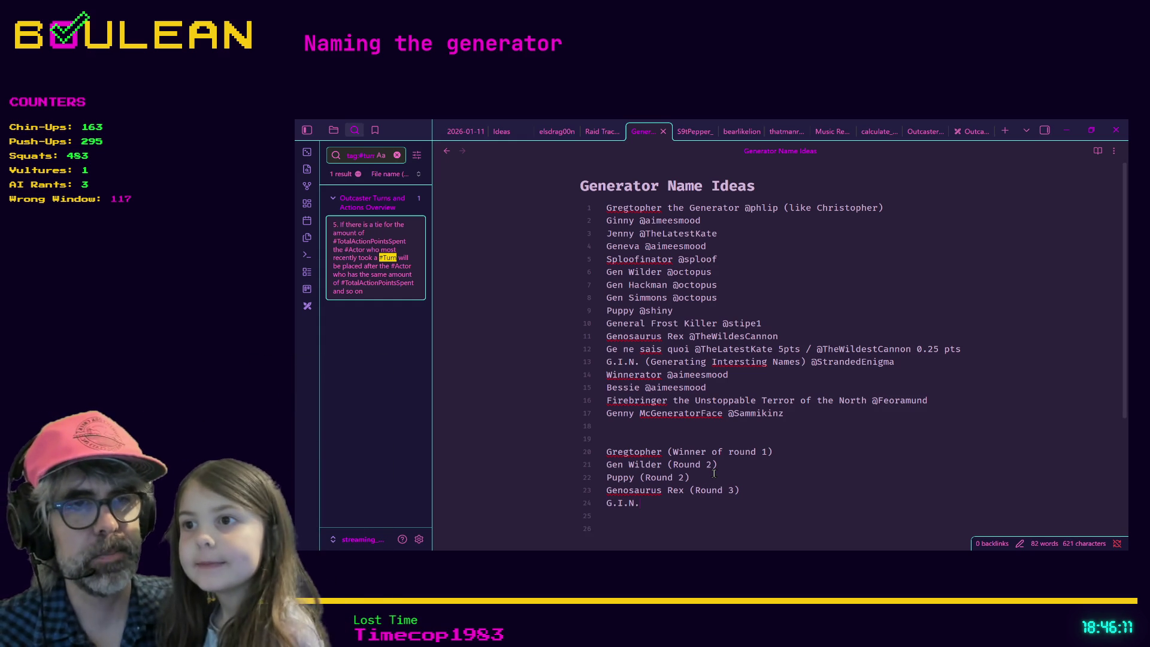
pyautogui.write(' (Round 3')
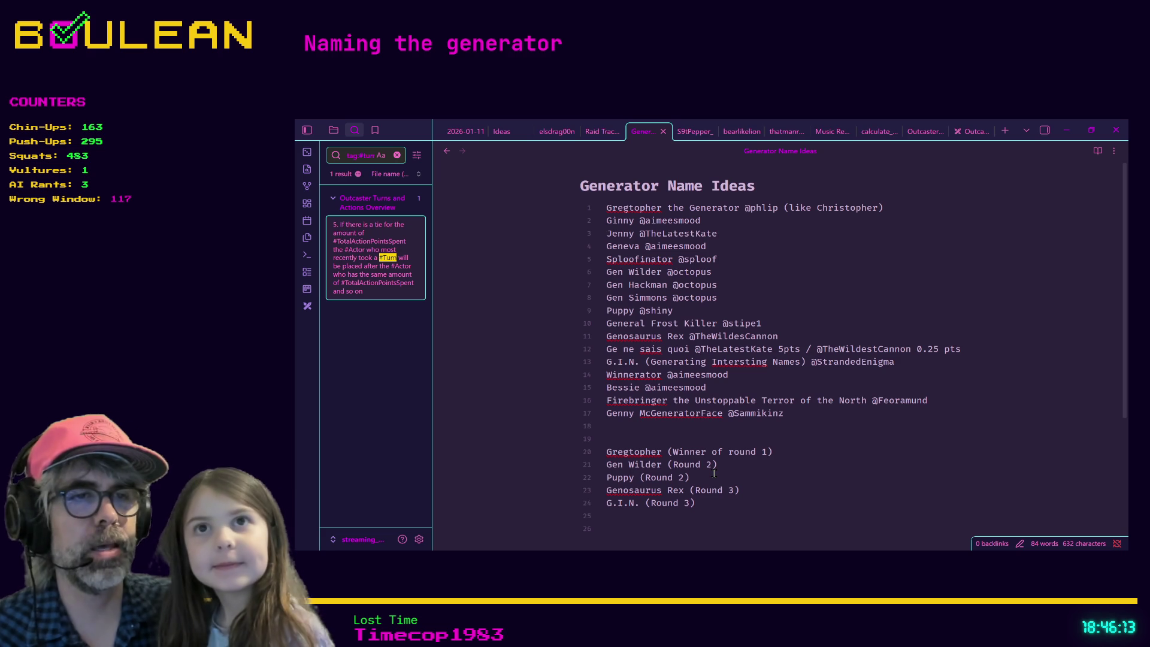
pyautogui.press('Return')
pyautogui.write('W')
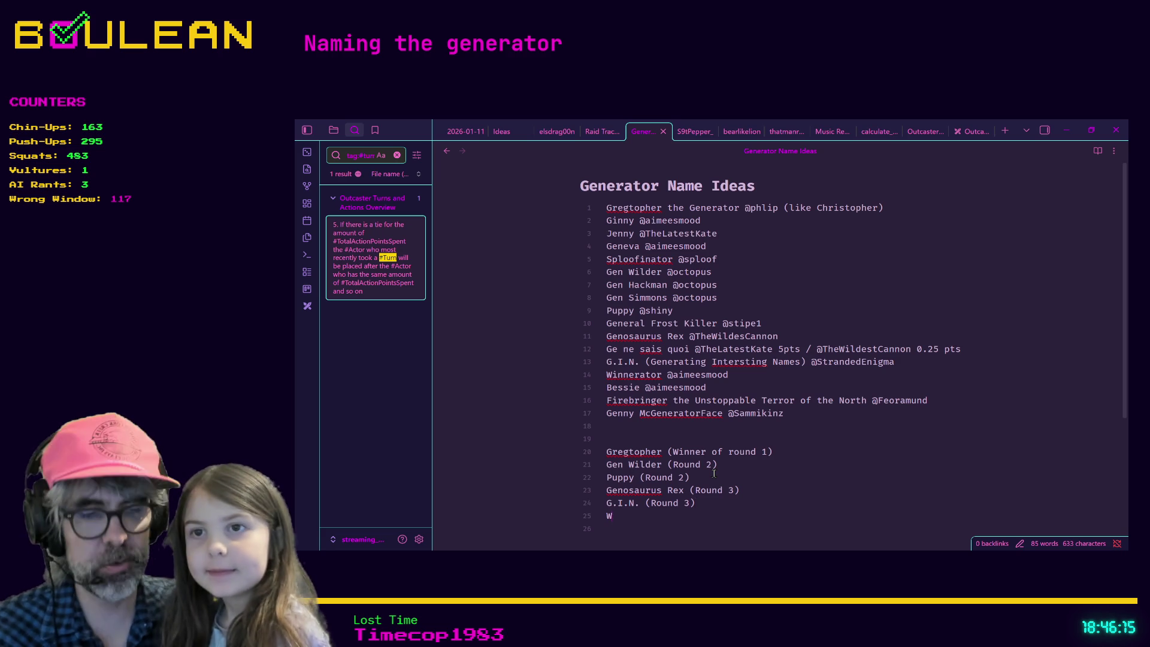
pyautogui.write('innerator')
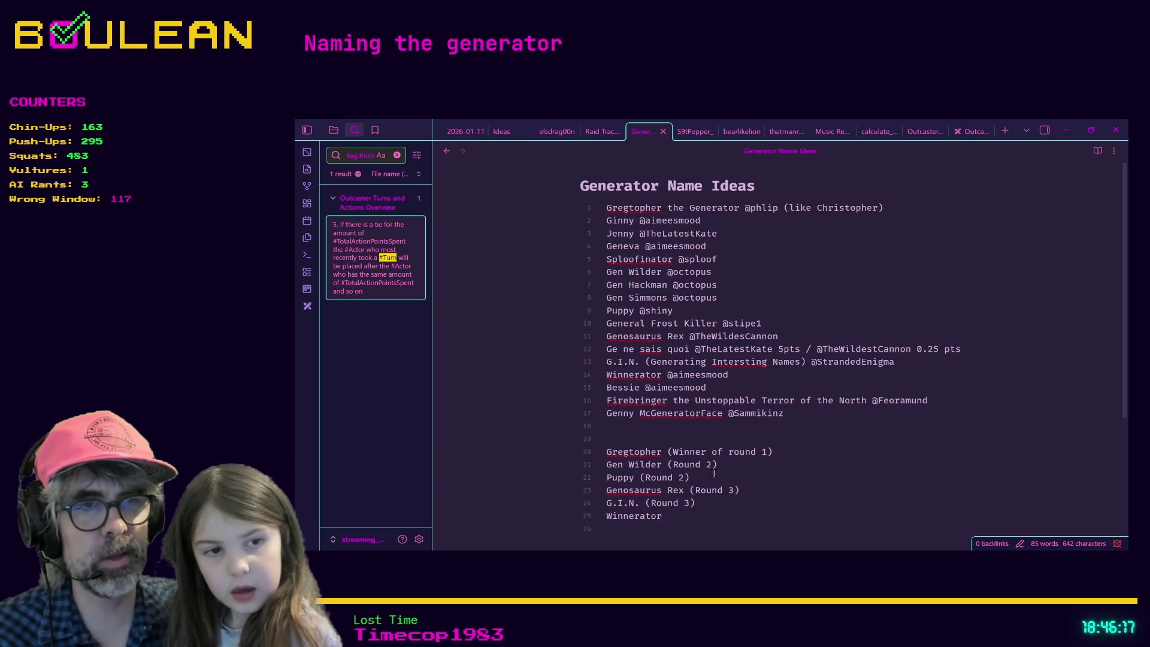
pyautogui.write(' (Round')
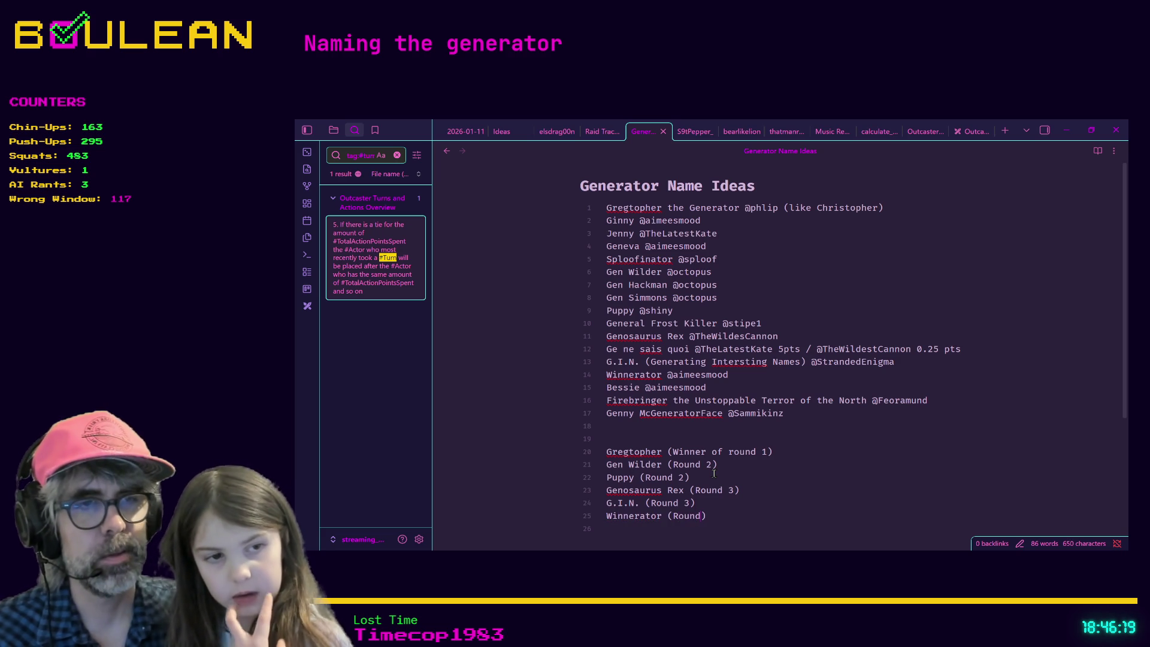
pyautogui.write(' 3)')
pyautogui.press('Return')
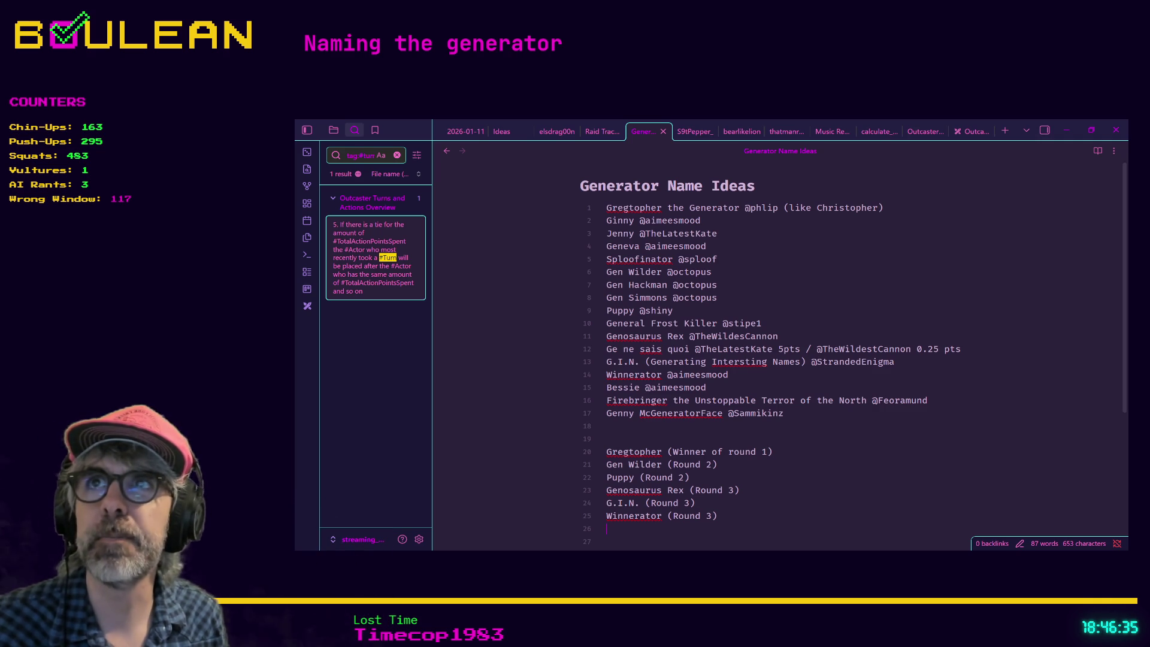
pyautogui.hotkey('alt', 'Tab')
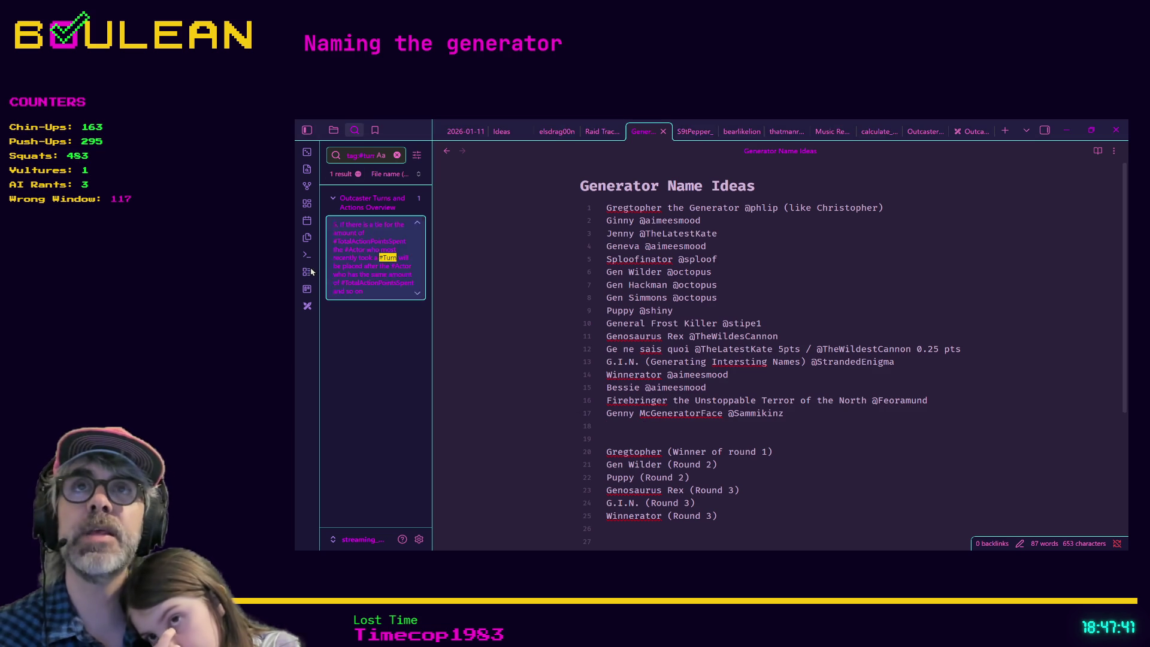
# Start typing 'Degenerator' on empty line 18 below Genny McGeneratorFace
pyautogui.click(553, 358)
pyautogui.write('Deg')
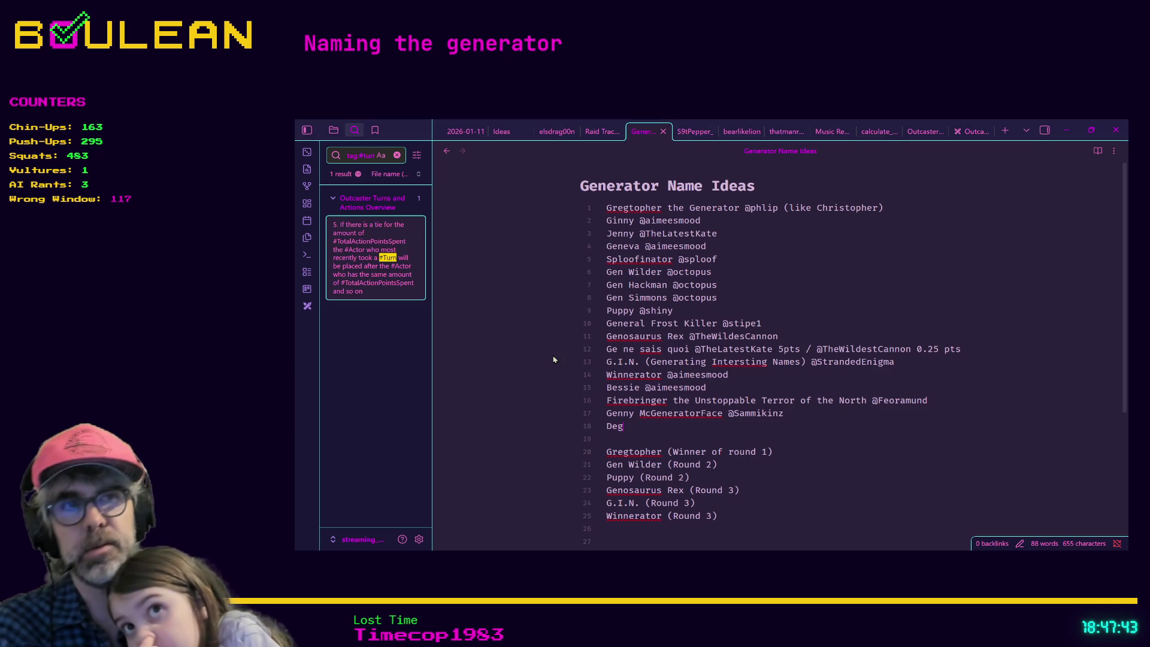
pyautogui.write('enerator')
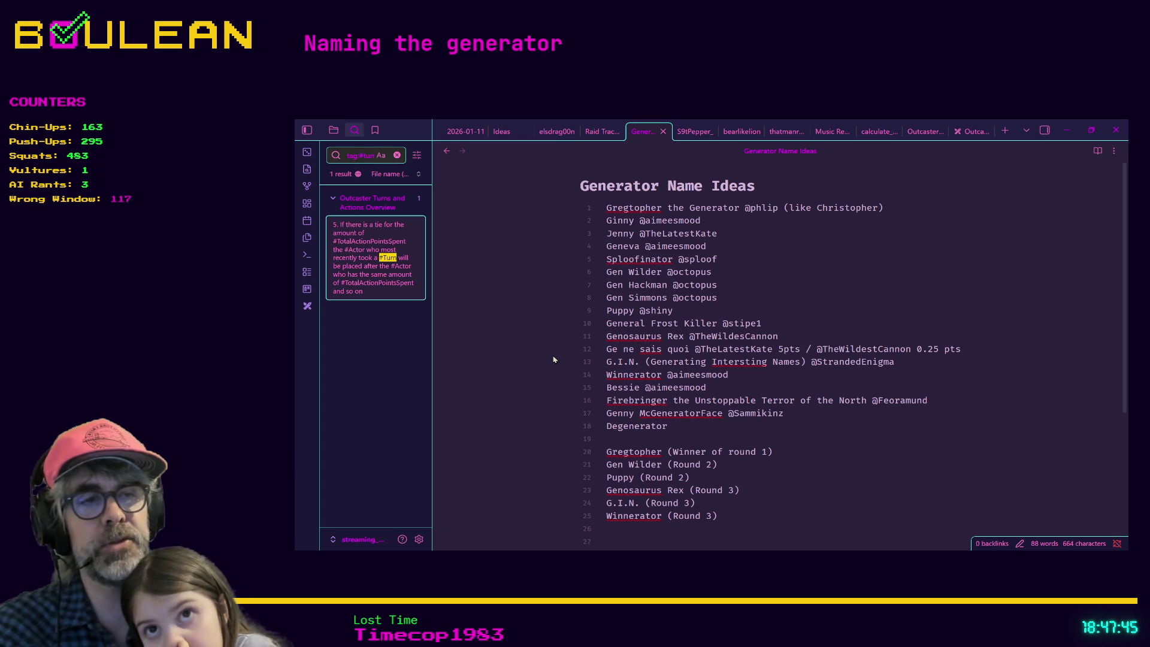
# Finish the uncredited 'Degenerator' entry on line 18, selecting and then deselecting it
pyautogui.hotkey('shift', 'Home')
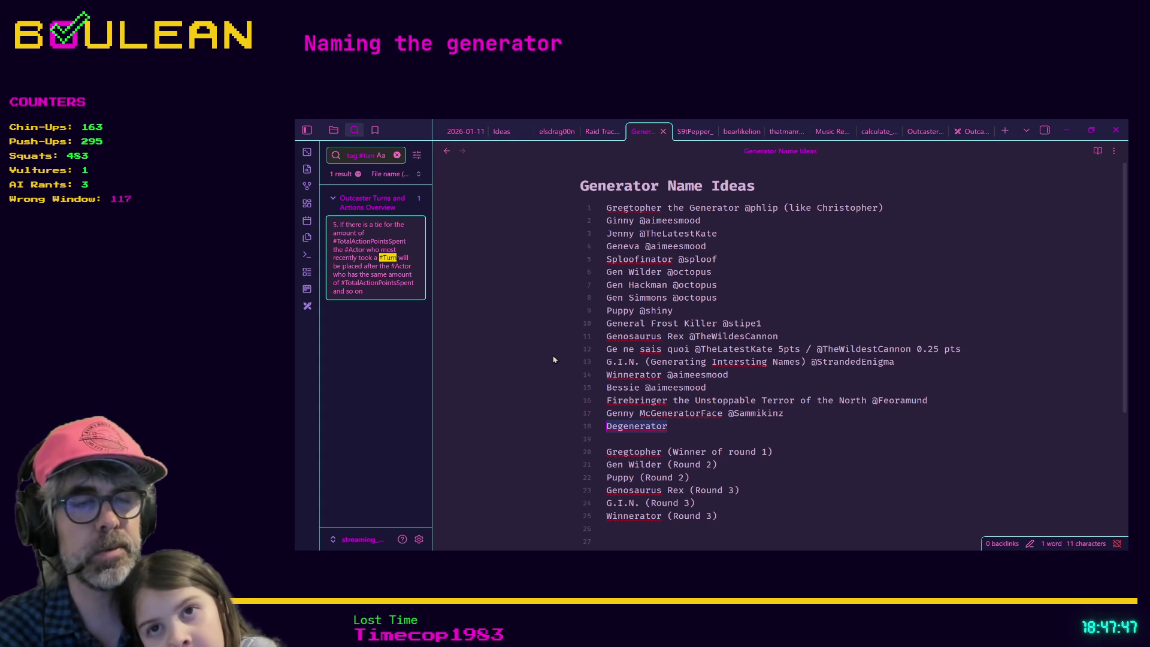
pyautogui.click(684, 463)
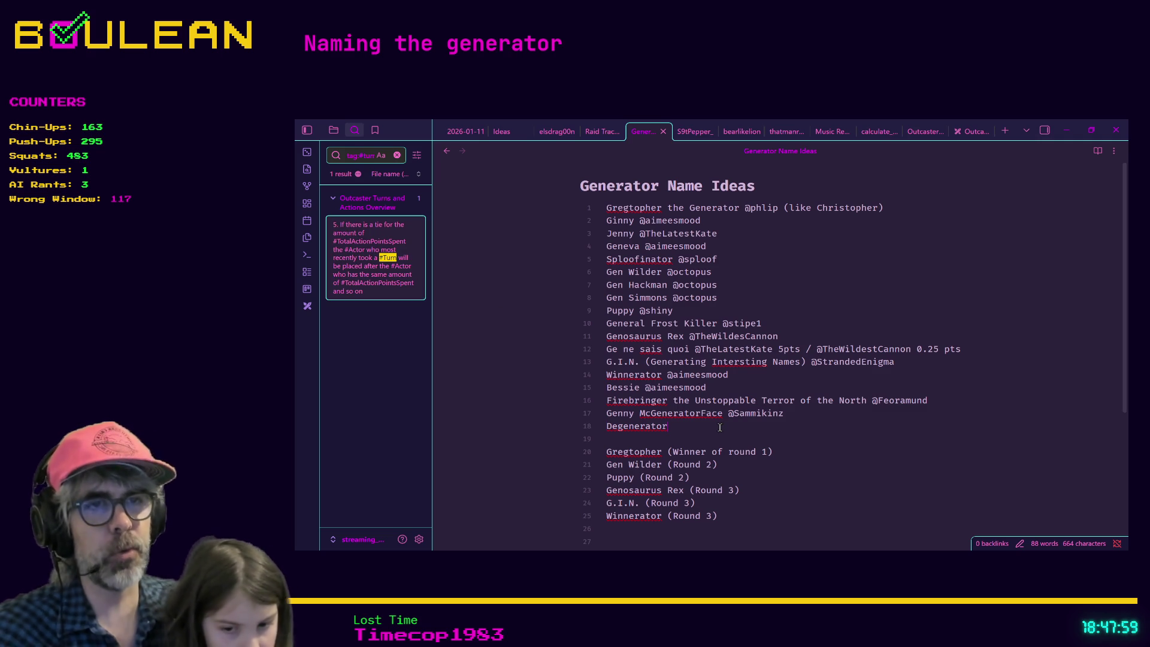
# Insert 'Geniqua' as the nineteenth name idea, on its own line beneath Degenerator
pyautogui.press('Return')
pyautogui.write('Geniqu')
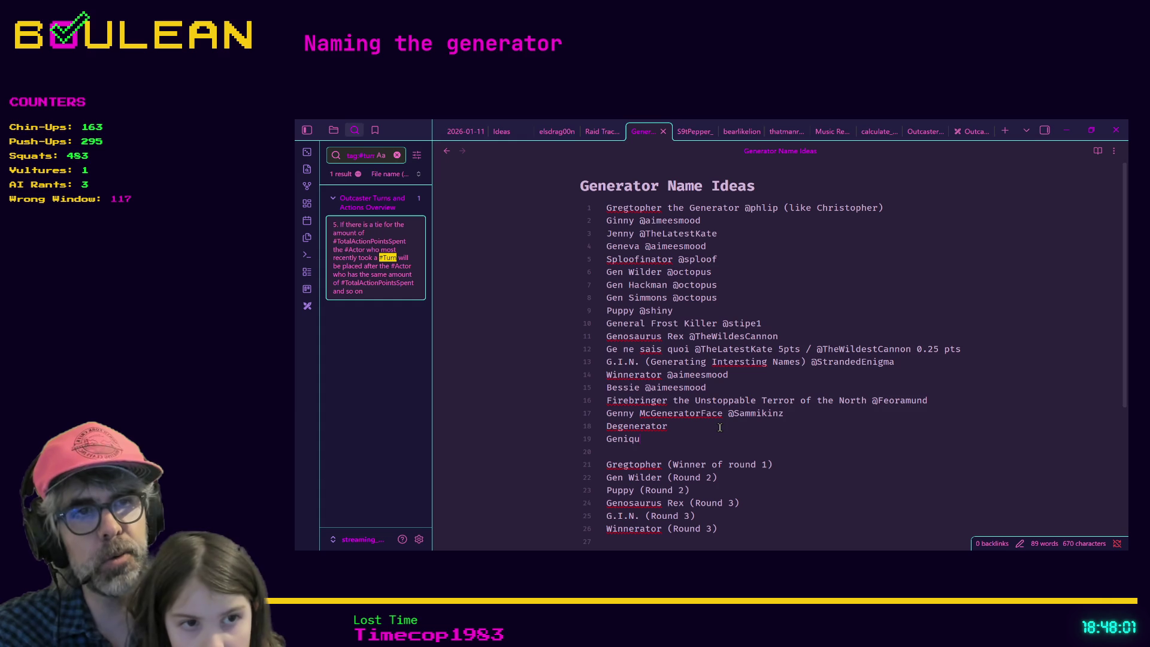
pyautogui.write('a')
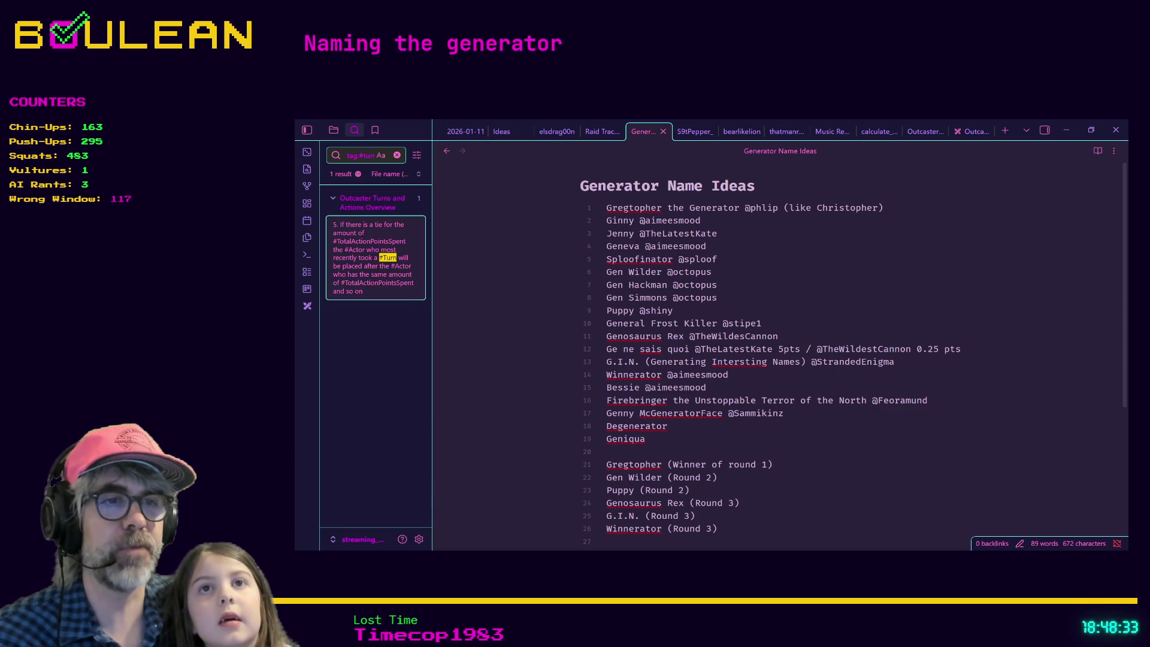
pyautogui.click(732, 535)
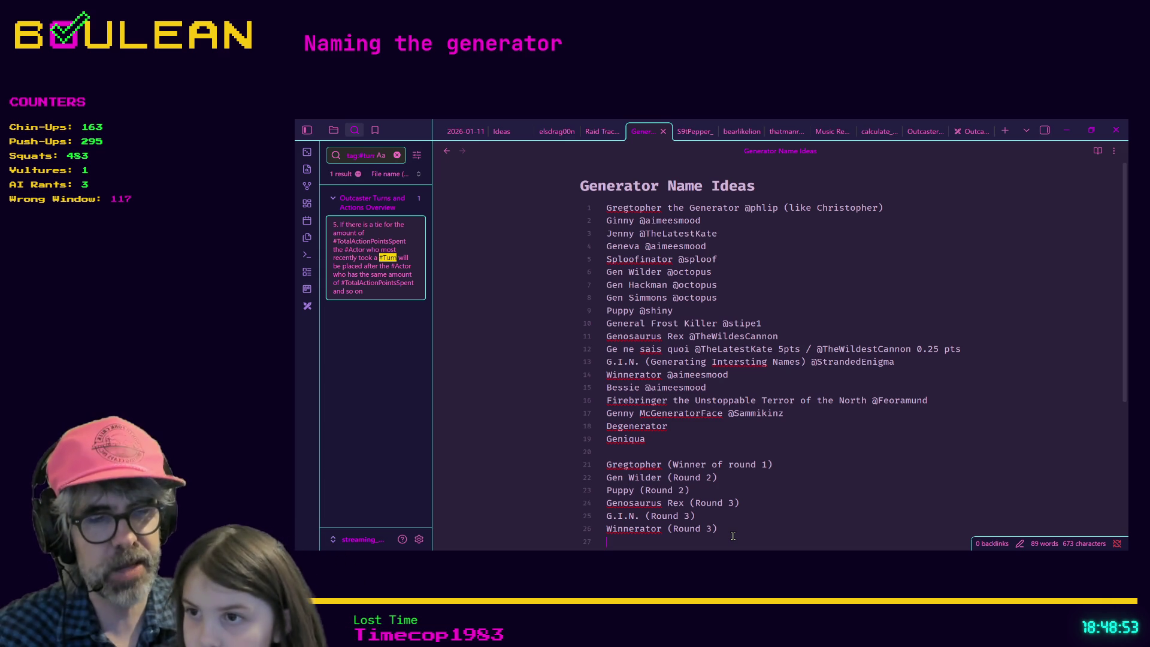
# Add the finalist 'Firebring the Unstoppable Terrof of the North' after the Winnerator line
pyautogui.write('Firebring the')
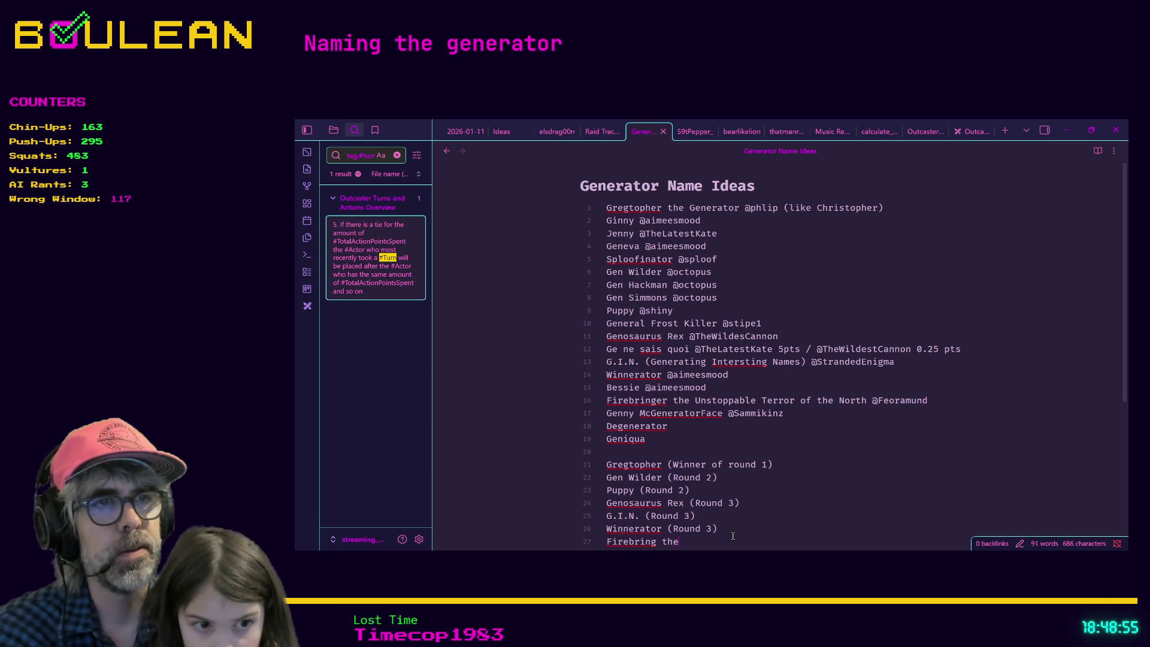
pyautogui.write(' Unstoppable T')
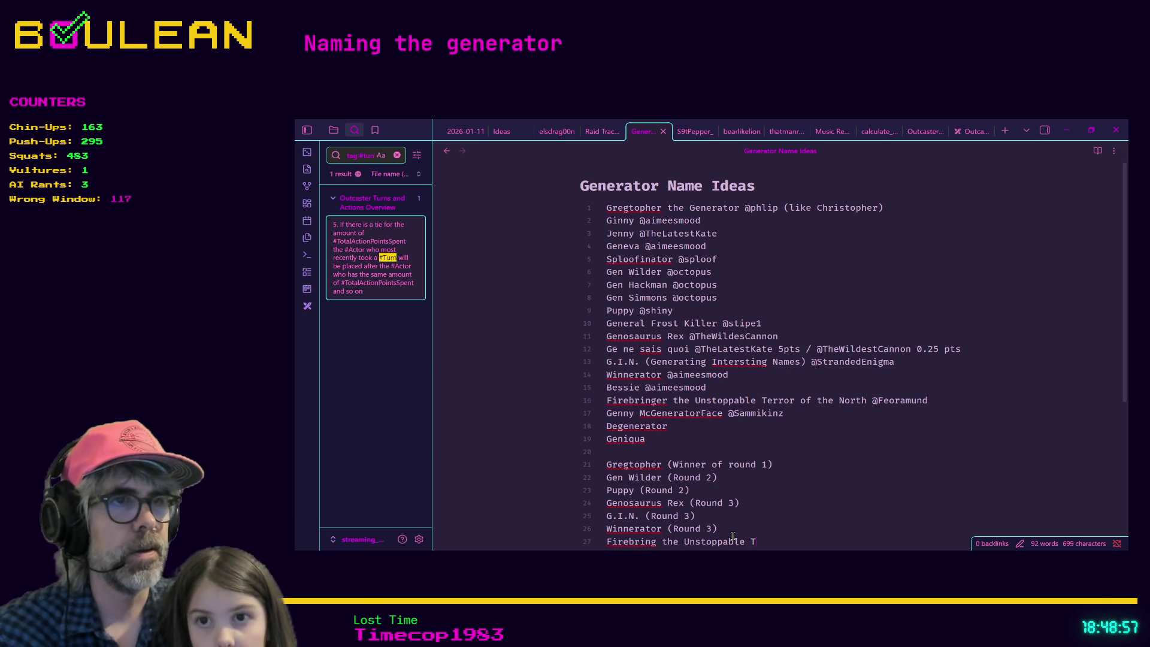
pyautogui.write('errof of the N')
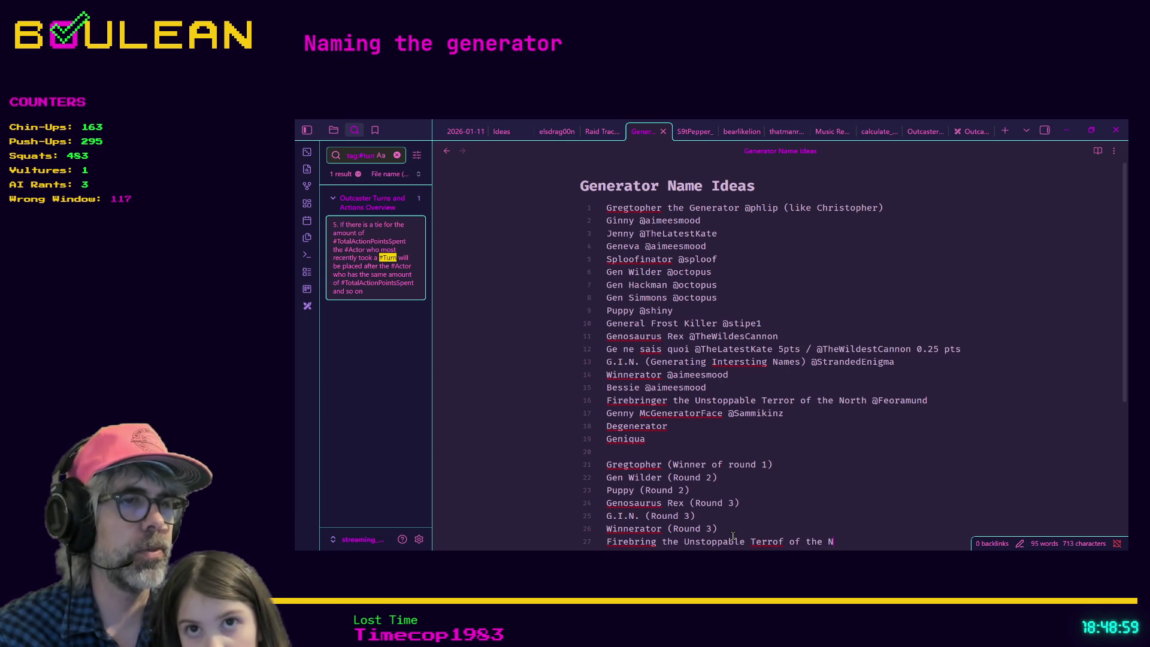
pyautogui.write('orth')
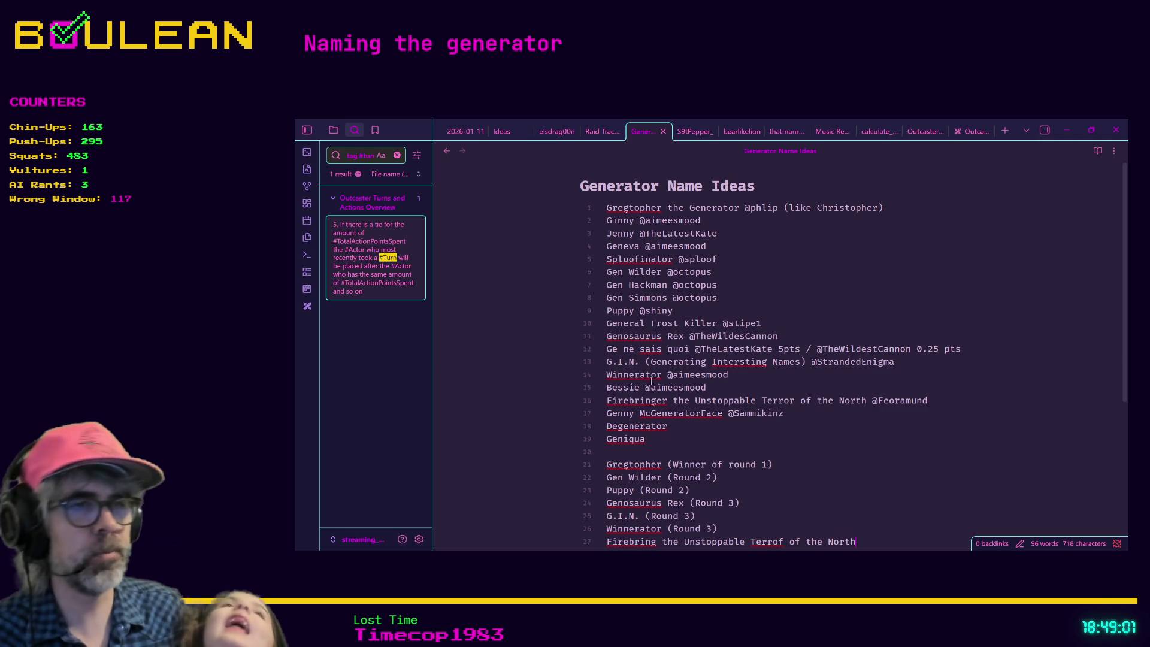
pyautogui.click(776, 542)
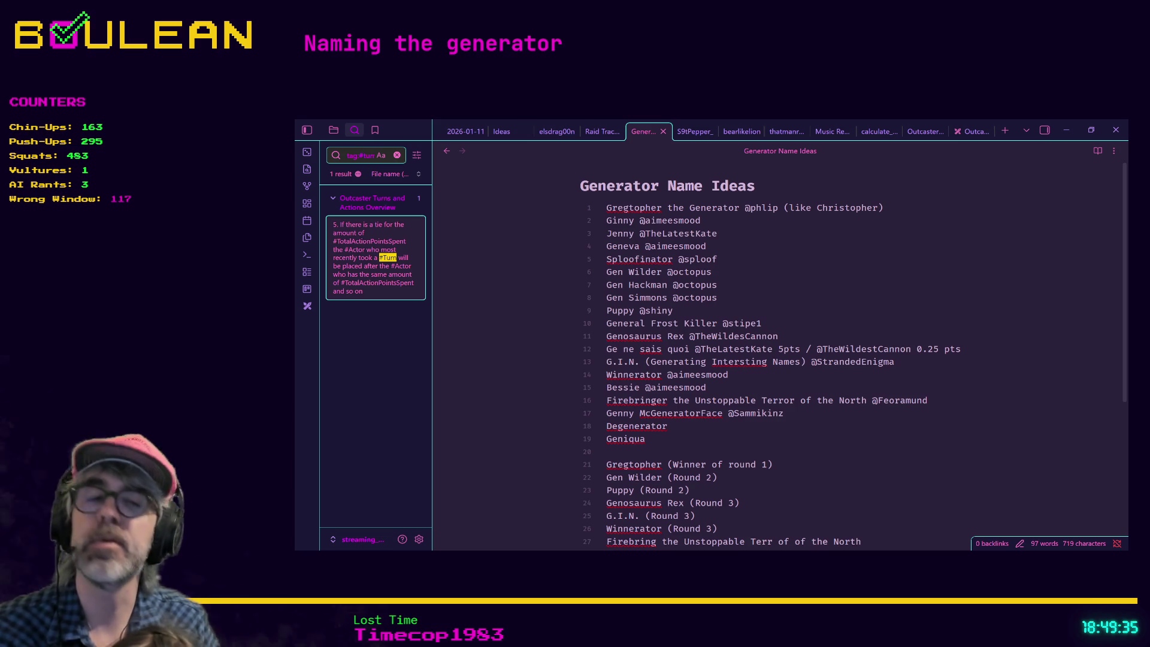
# Append '(Round 4)' to the Firebring finalist and start a new line below it
pyautogui.hotkey('alt', 'Tab')
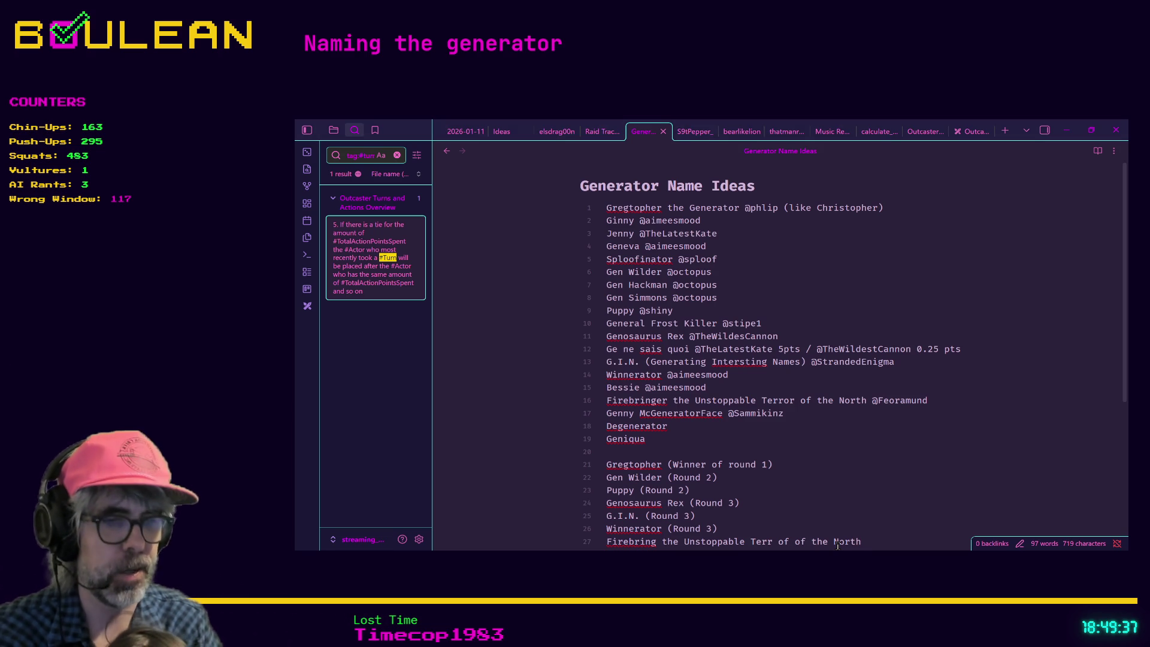
pyautogui.write('(round')
pyautogui.press('BackSpace')
pyautogui.press('BackSpace')
pyautogui.press('BackSpace')
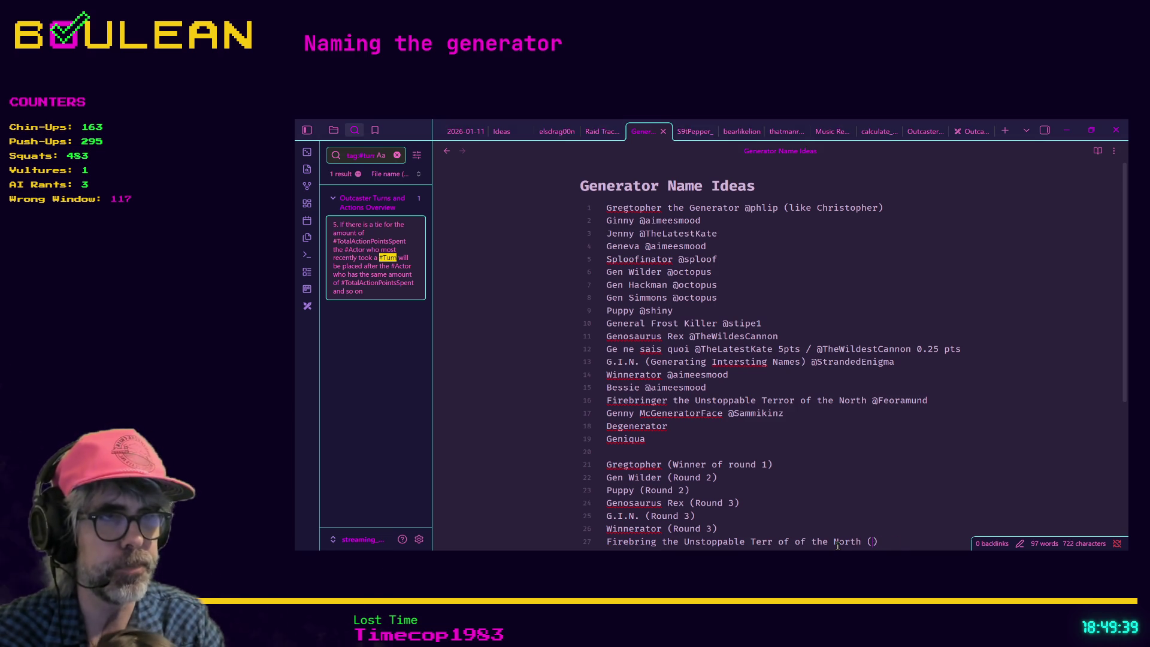
pyautogui.write('Round 4')
pyautogui.press('Return')
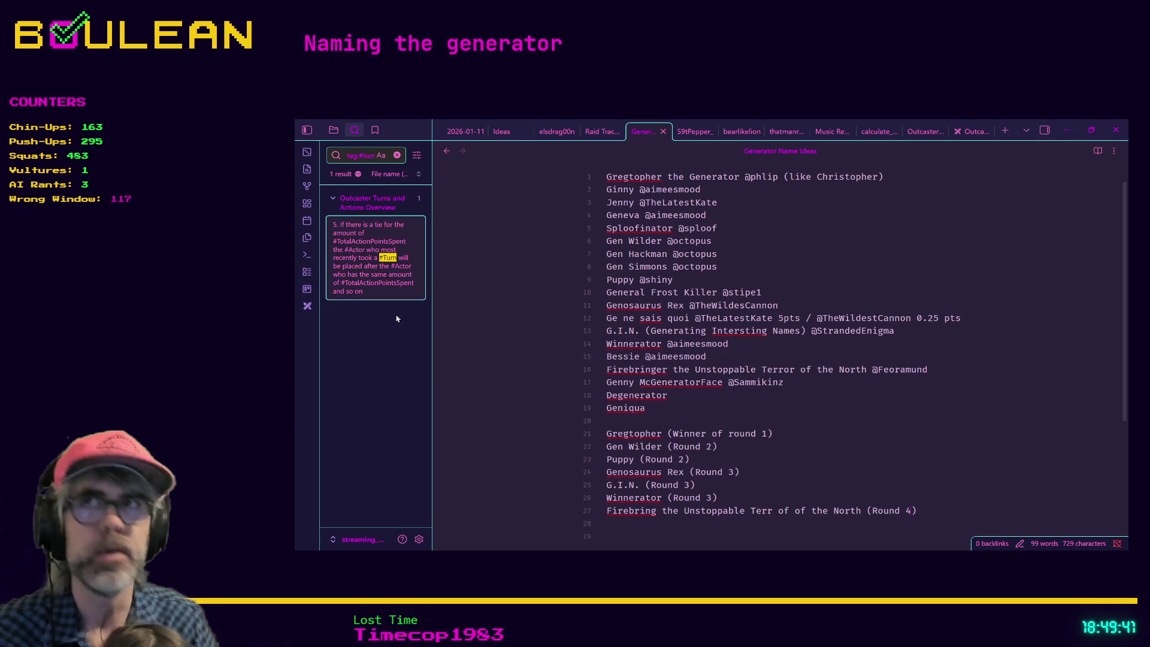
pyautogui.hotkey('alt', 'Tab')
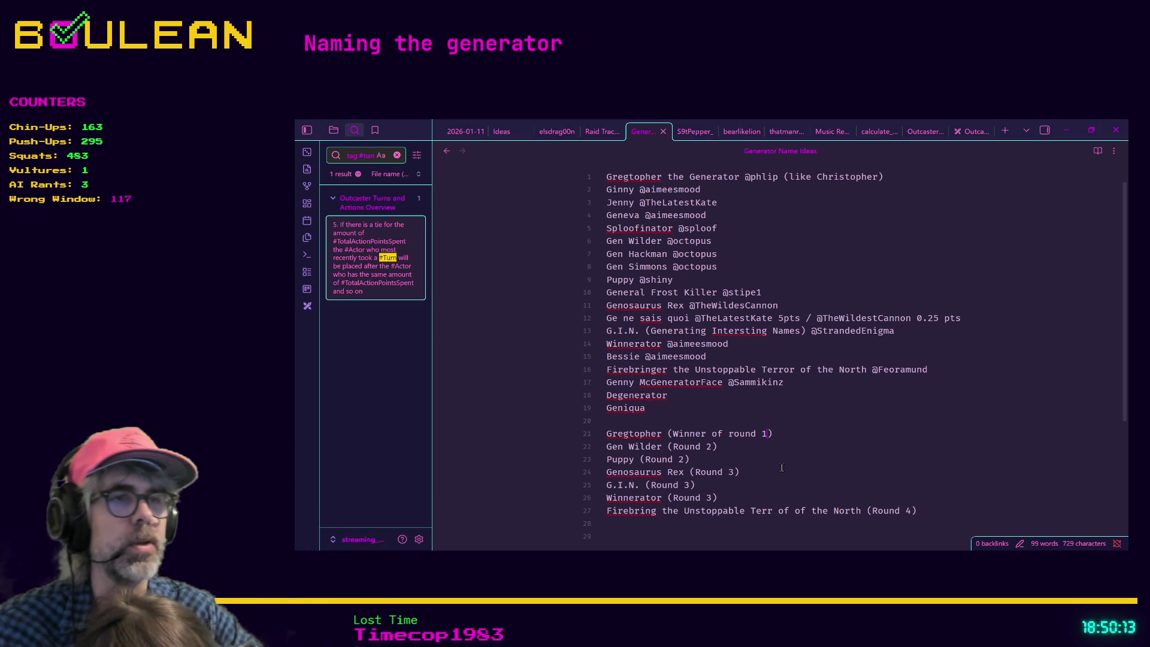
# Replace 'Round' with 'match' on finalist lines 21 through 23
pyautogui.press('Left')
pyautogui.press('Left')
pyautogui.press('BackSpace')
pyautogui.press('BackSpace')
pyautogui.press('BackSpace')
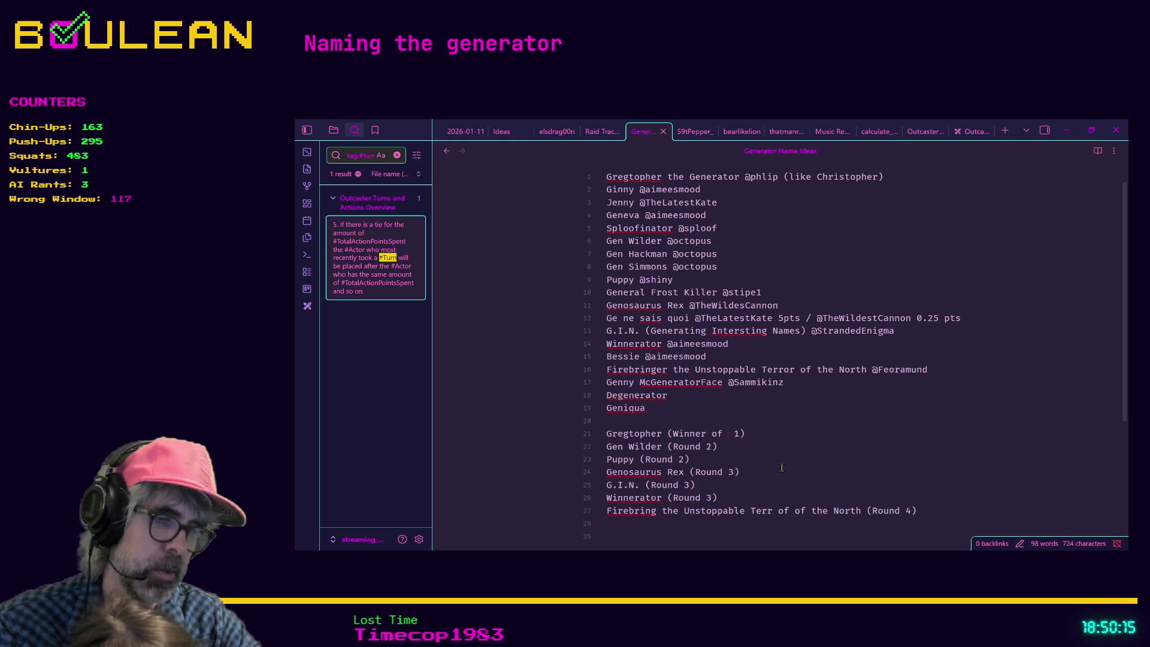
pyautogui.write('match')
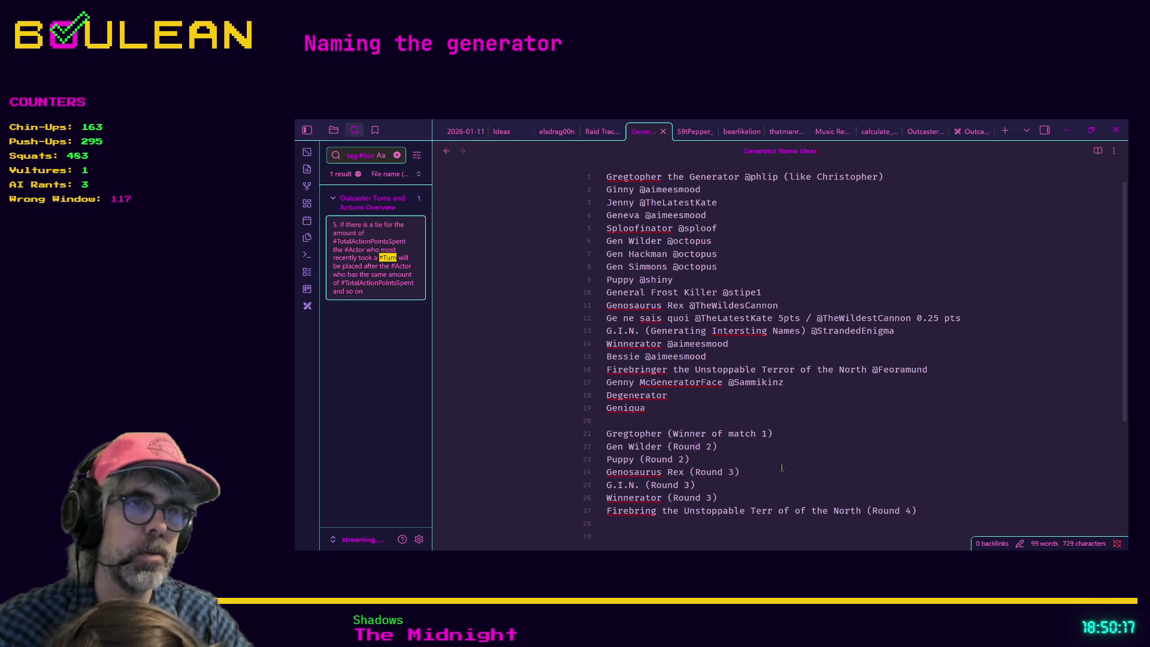
pyautogui.press('BackSpace')
pyautogui.press('BackSpace')
pyautogui.press('BackSpace')
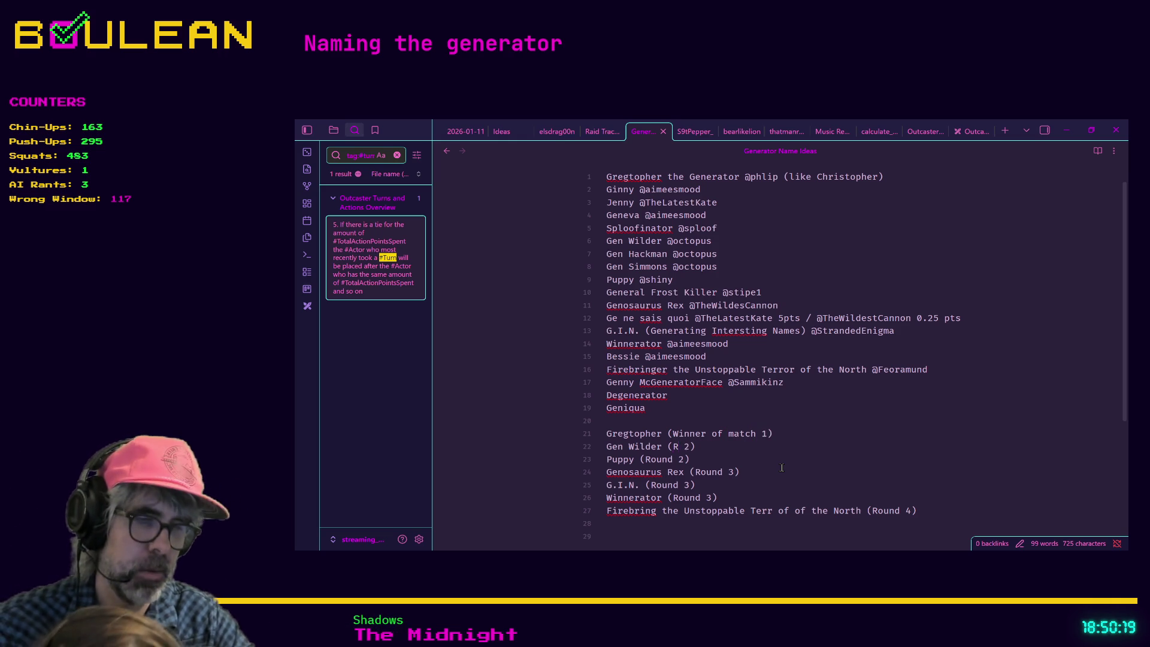
pyautogui.write('match')
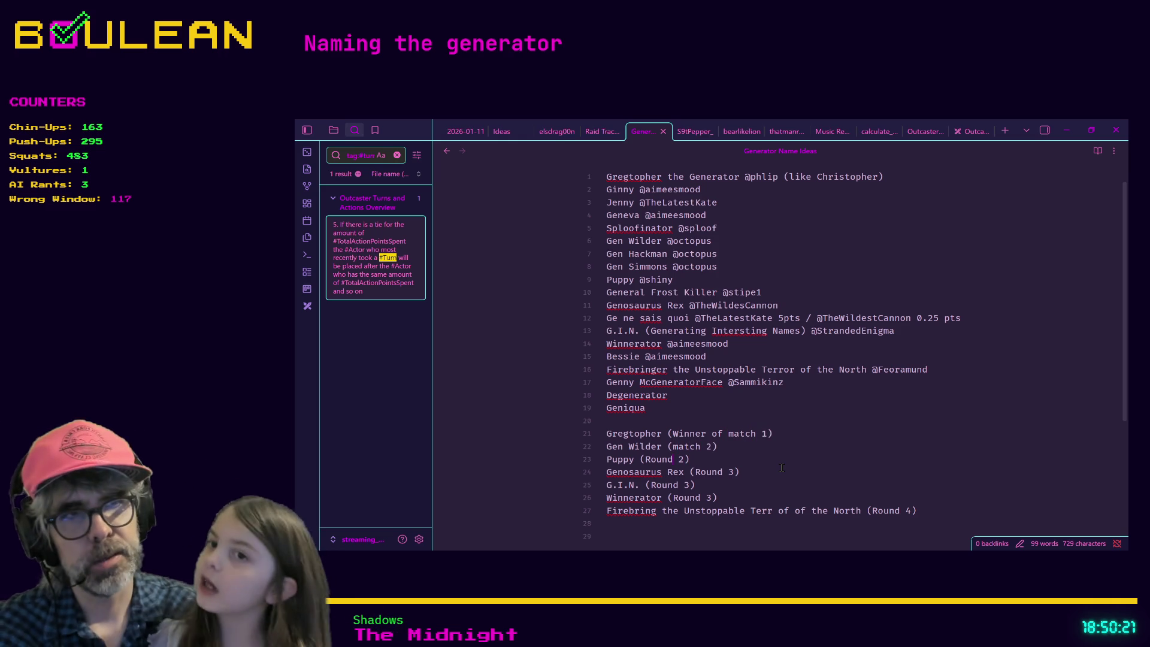
pyautogui.press('Down')
pyautogui.press('Left')
pyautogui.press('Left')
pyautogui.press('Left')
pyautogui.press('BackSpace')
pyautogui.press('BackSpace')
pyautogui.press('BackSpace')
pyautogui.press('BackSpace')
pyautogui.write('match')
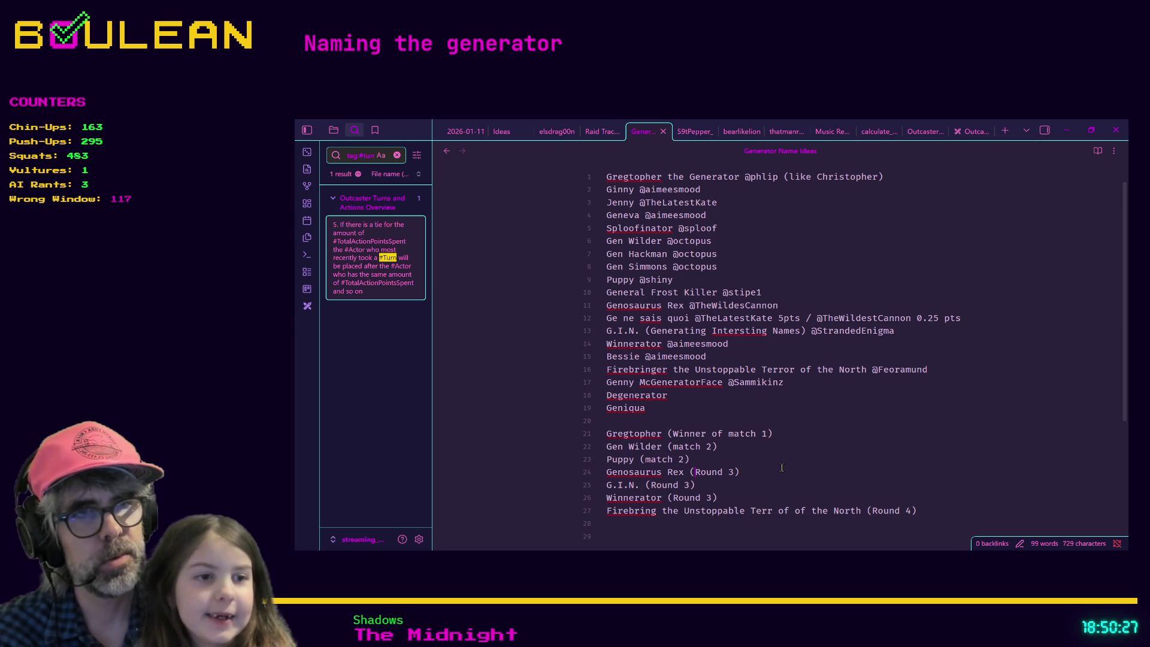
# Replace 'Round' with 'match' on lines 24 through 27, ending with Firebring's '(match 4)'
pyautogui.hotkey('shift', 'Right')
pyautogui.hotkey('shift', 'Right')
pyautogui.hotkey('shift', 'Right')
pyautogui.write('match')
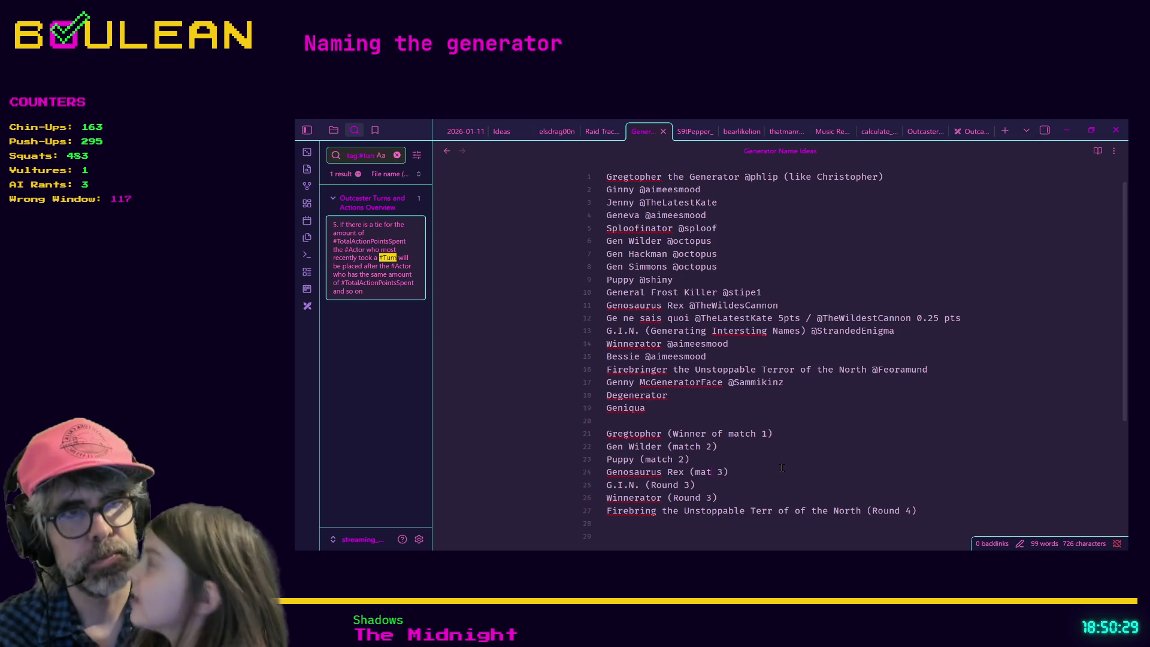
pyautogui.press('BackSpace')
pyautogui.press('BackSpace')
pyautogui.press('BackSpace')
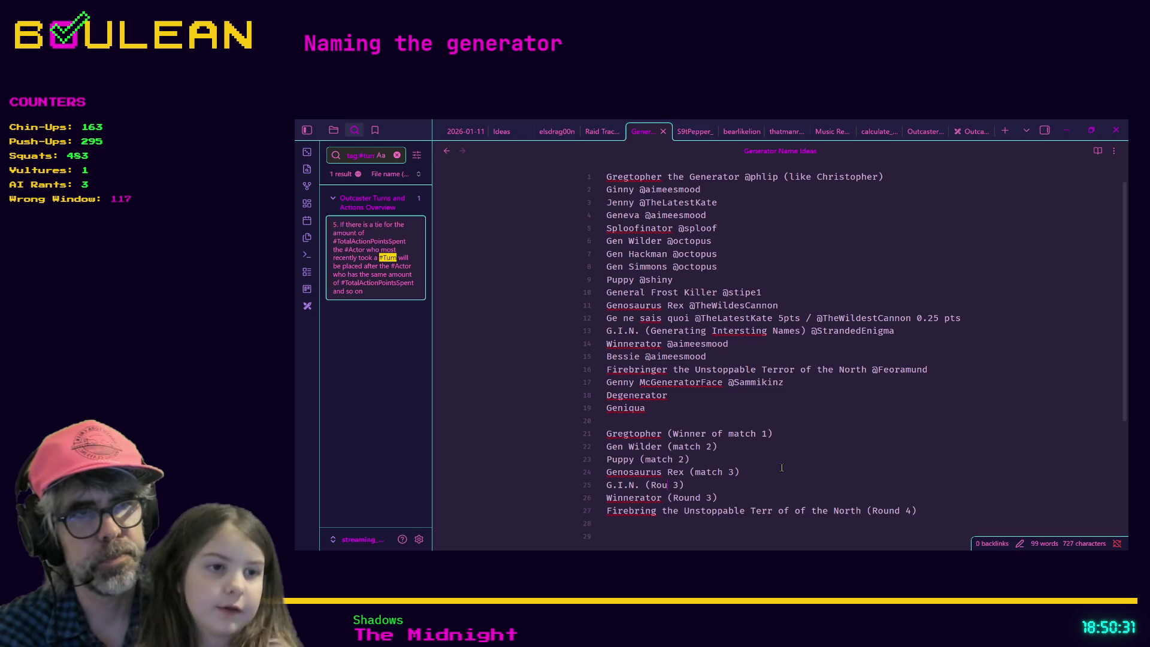
pyautogui.write('match')
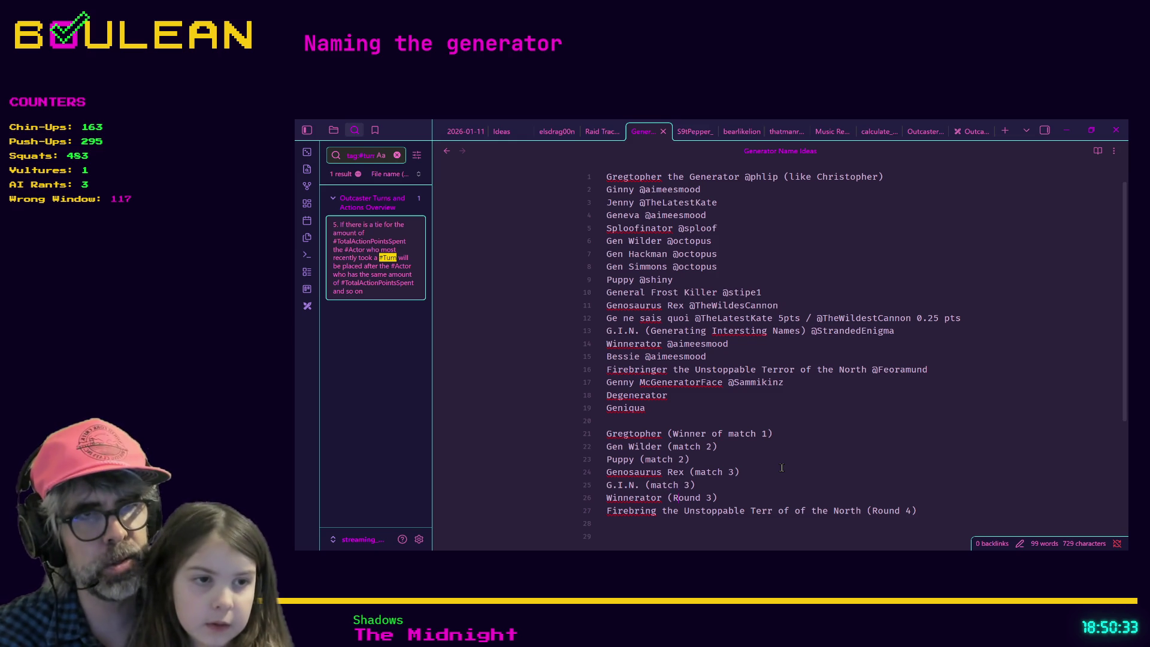
pyautogui.press('Down')
pyautogui.hotkey('ctrl', 'Left')
pyautogui.hotkey('ctrl', 'shift', 'Right')
pyautogui.write('ma')
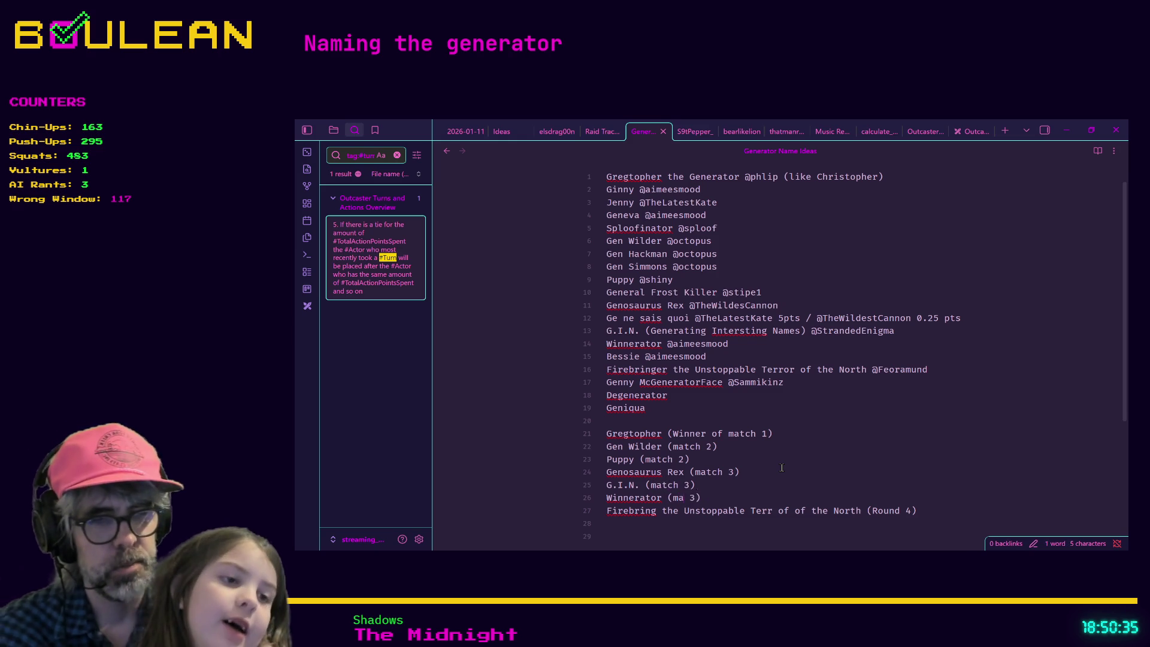
pyautogui.write('tch')
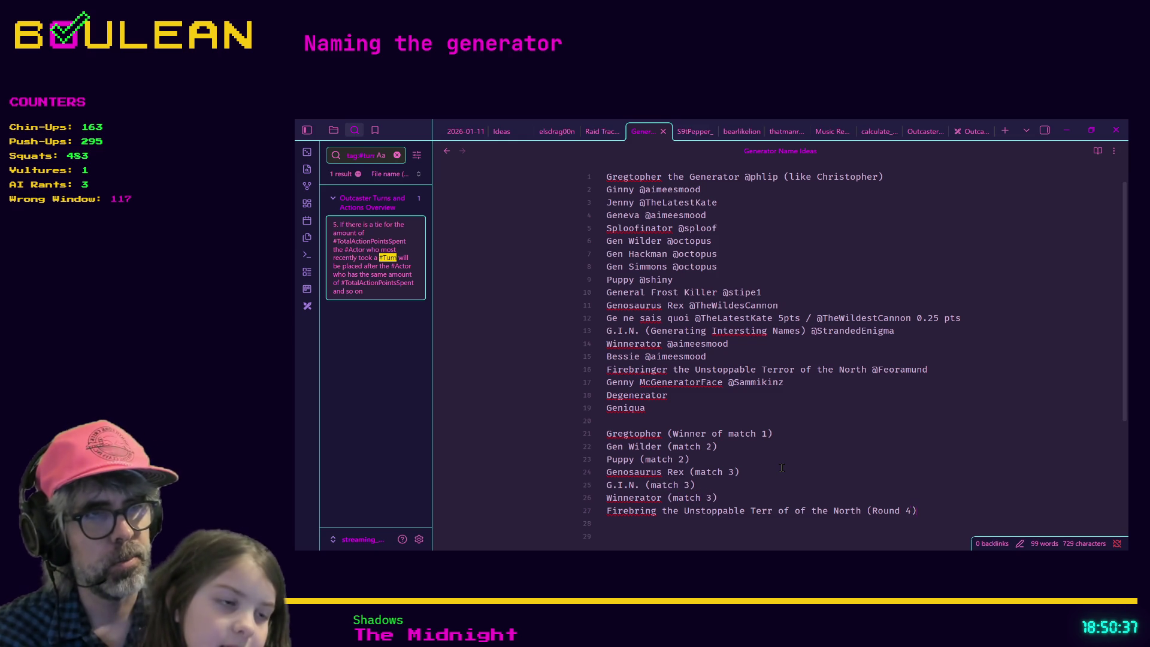
pyautogui.press('BackSpace')
pyautogui.press('BackSpace')
pyautogui.press('BackSpace')
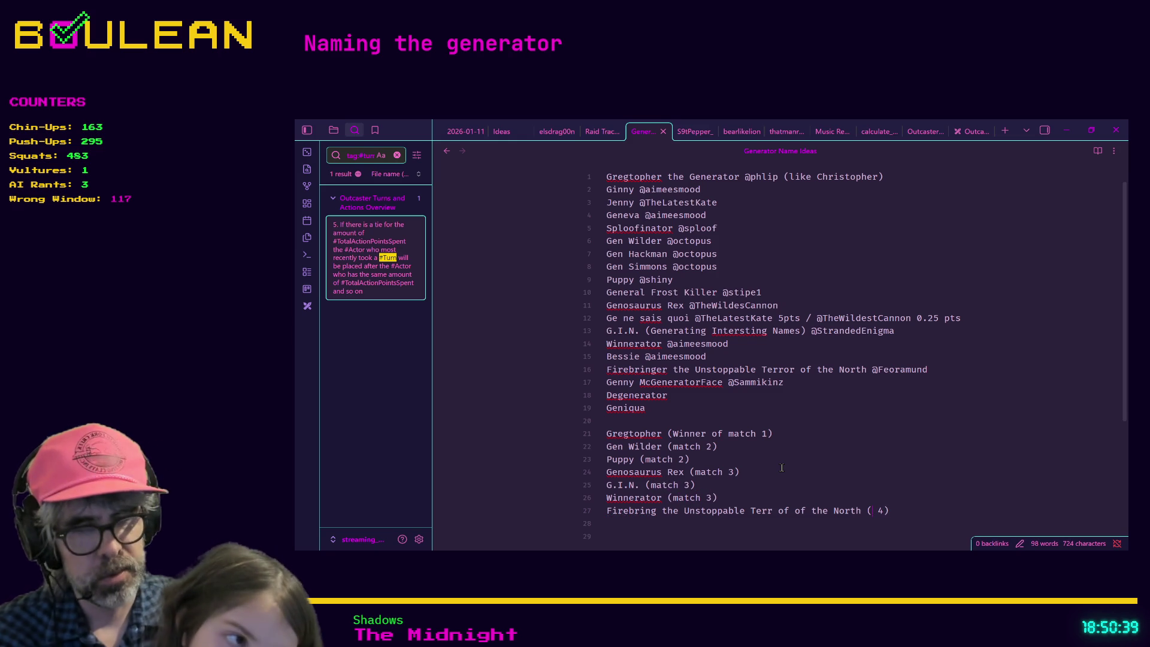
pyautogui.write('match')
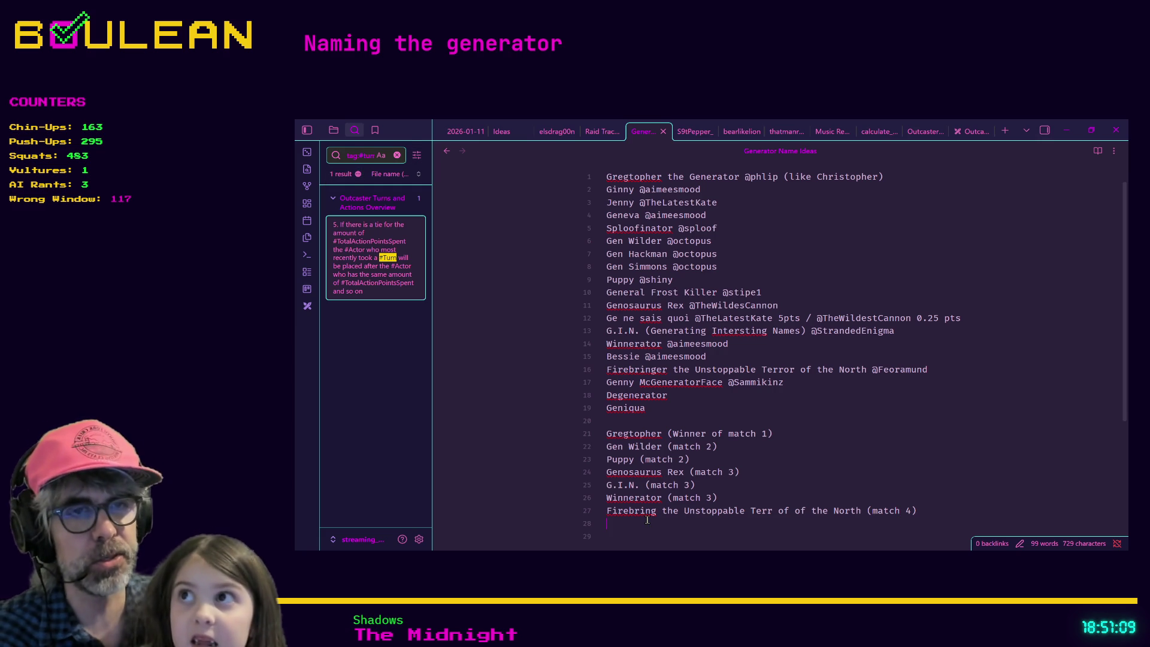
# Type 'Degenerator (match 5)' on line 28 below the Firebring finalist
pyautogui.write('Degene')
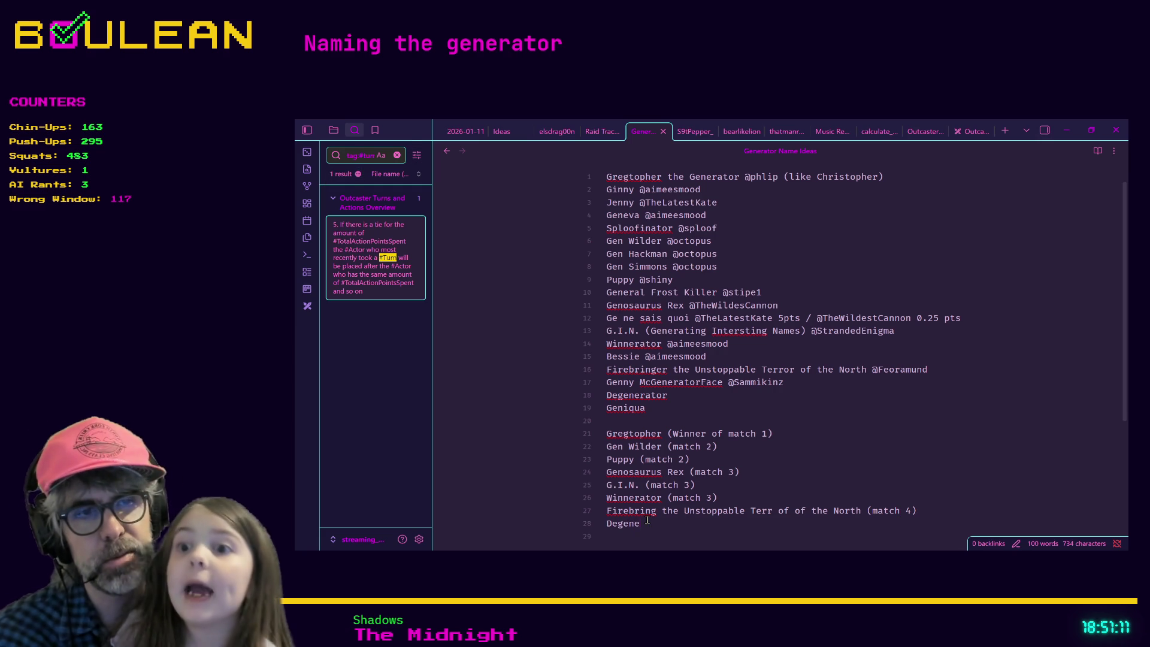
pyautogui.write('rator')
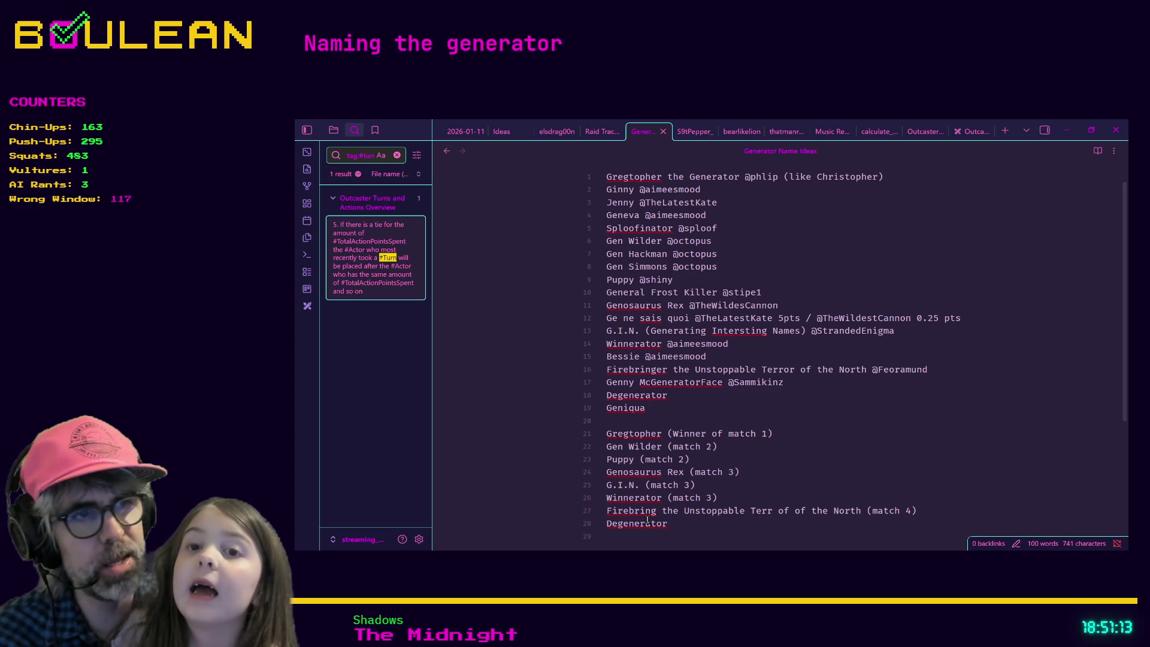
pyautogui.write(' (match 5)')
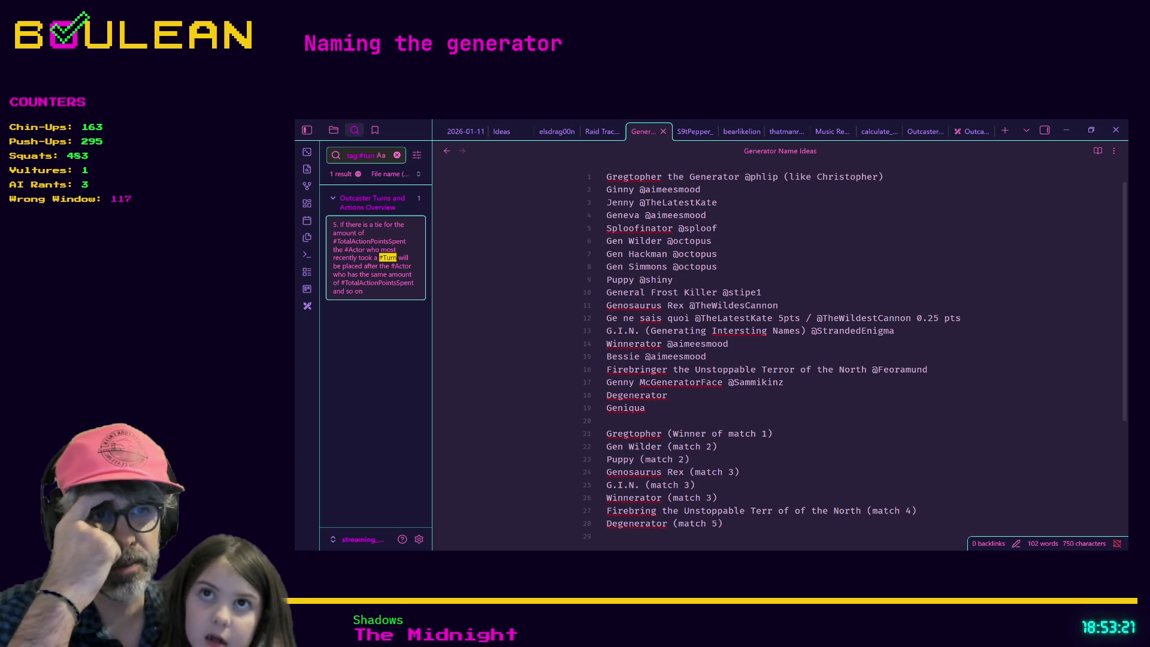
# Add 'Puppy (match 6)' after a blank line, and insert a blank line after Genosaurus Rex (match 3)
pyautogui.scroll(-3, 749, 364)
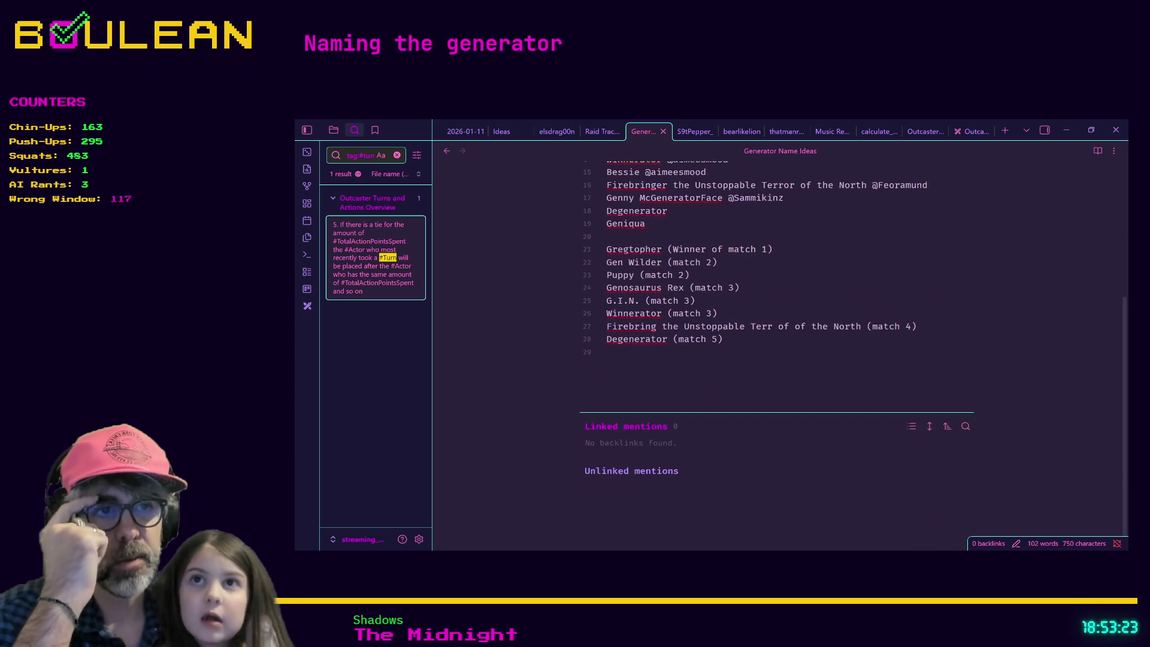
pyautogui.press('Return')
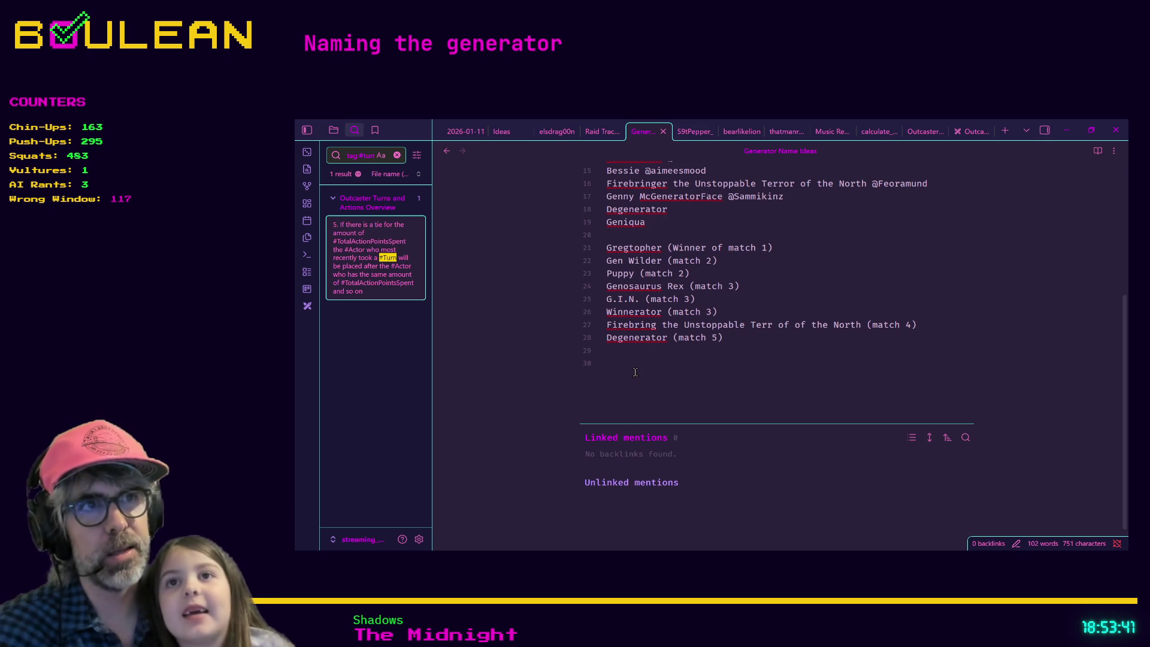
pyautogui.write('Pup')
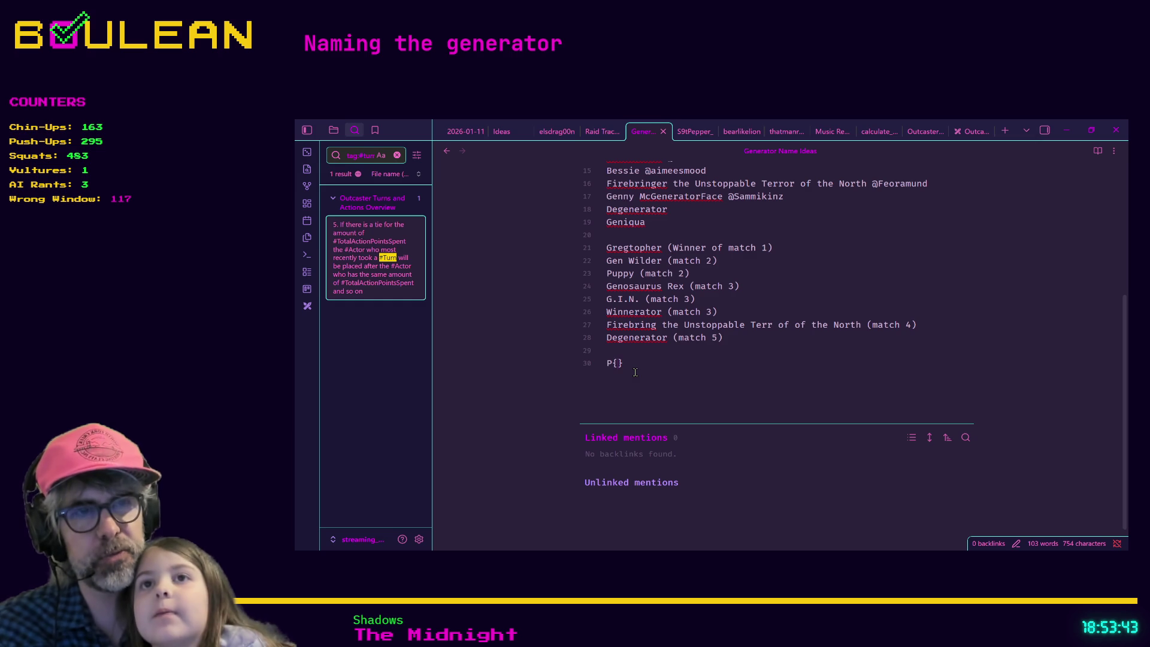
pyautogui.write('py ')
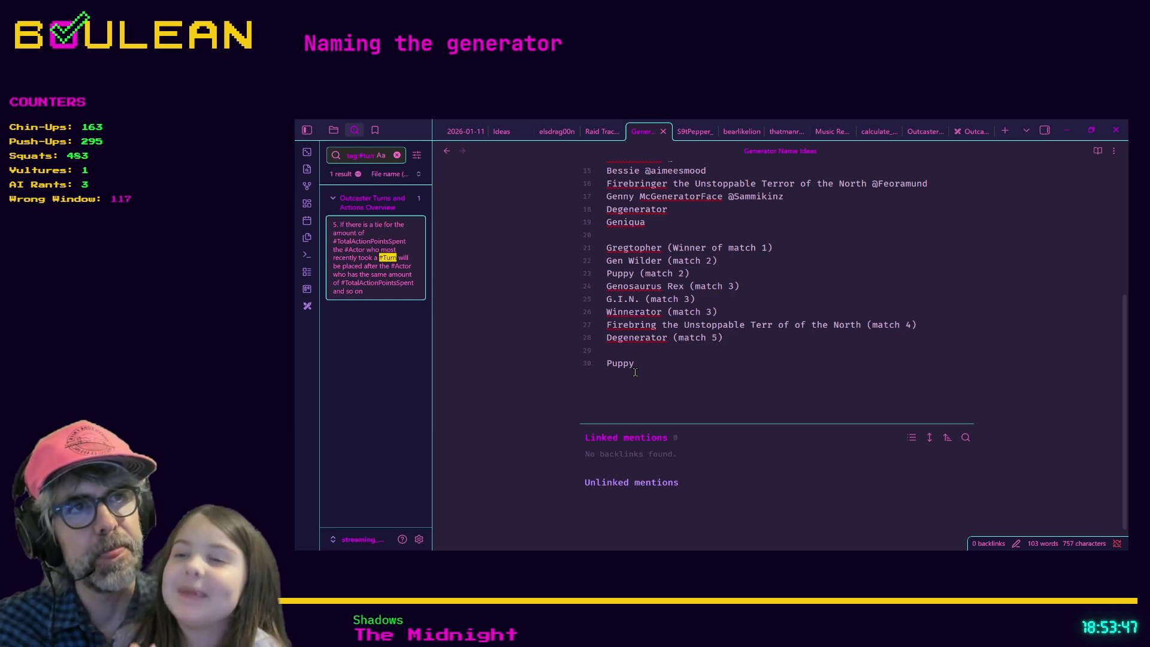
pyautogui.write('(match')
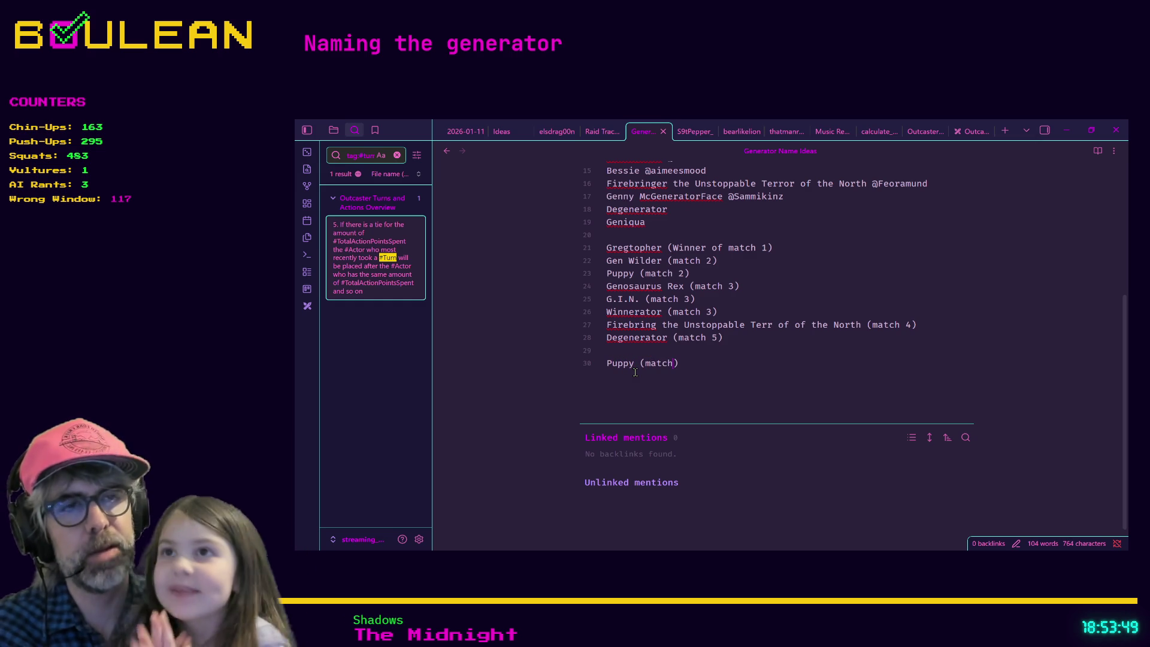
pyautogui.write(' 6')
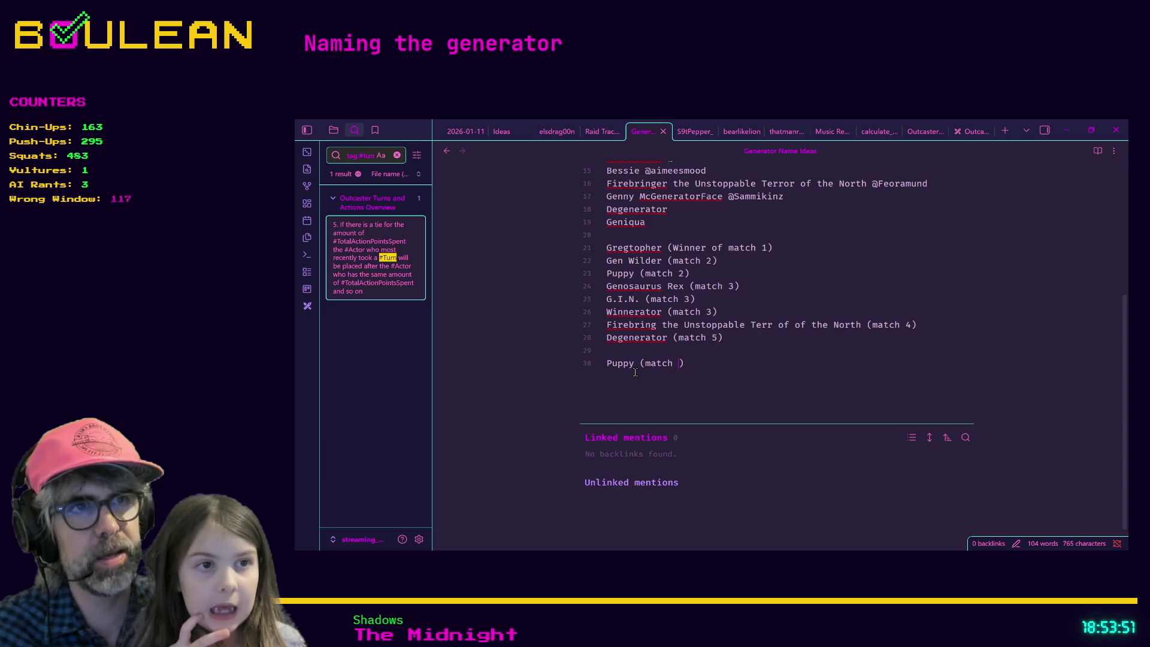
pyautogui.press('Return')
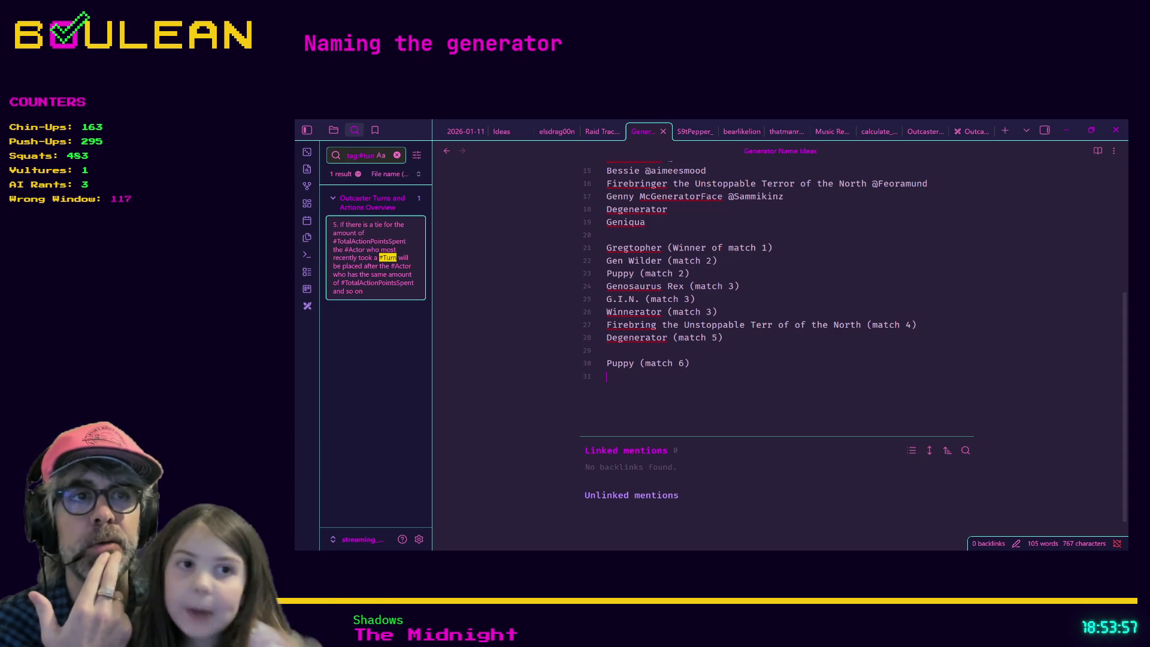
pyautogui.click(754, 282)
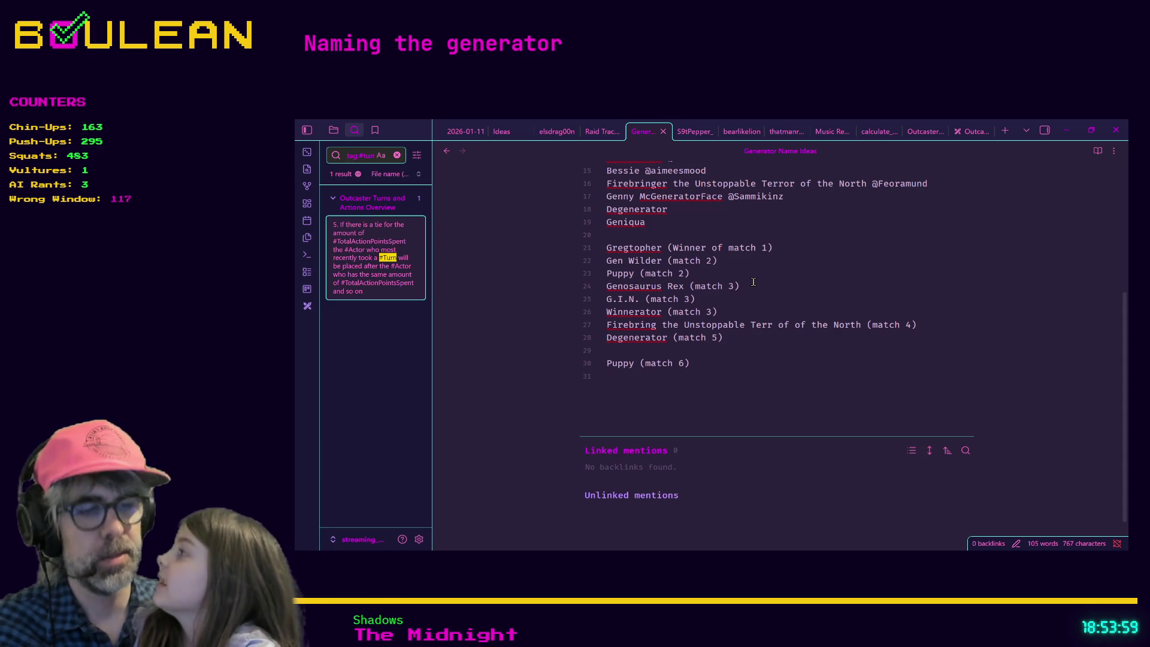
pyautogui.press('Return')
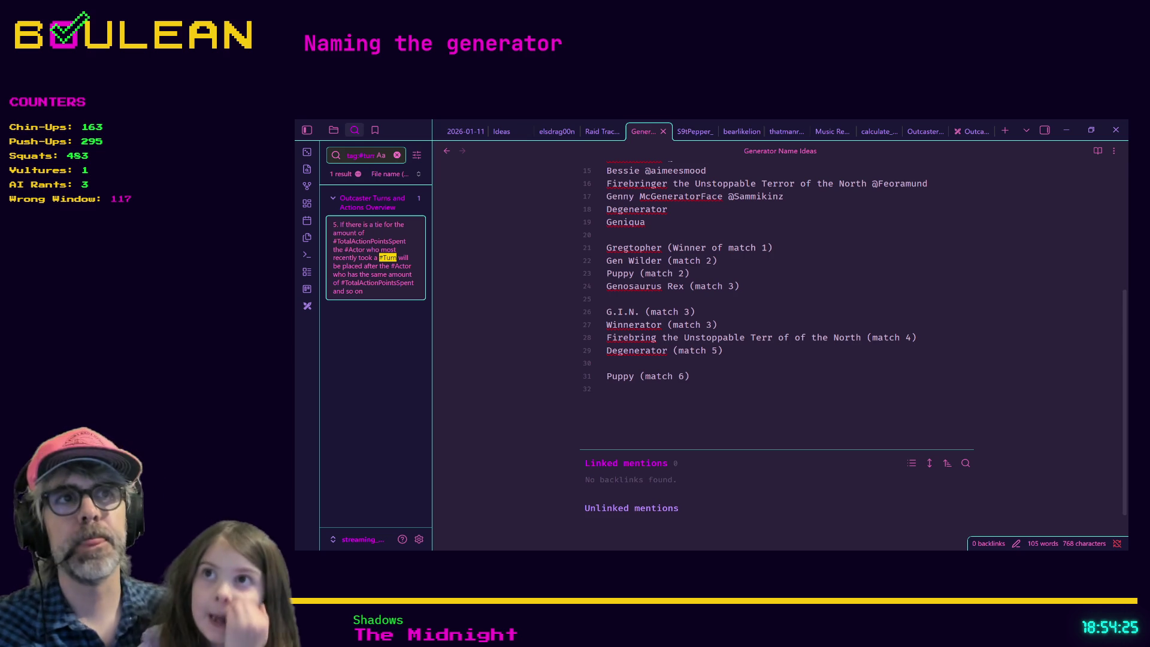
pyautogui.scroll(3, 850, 347)
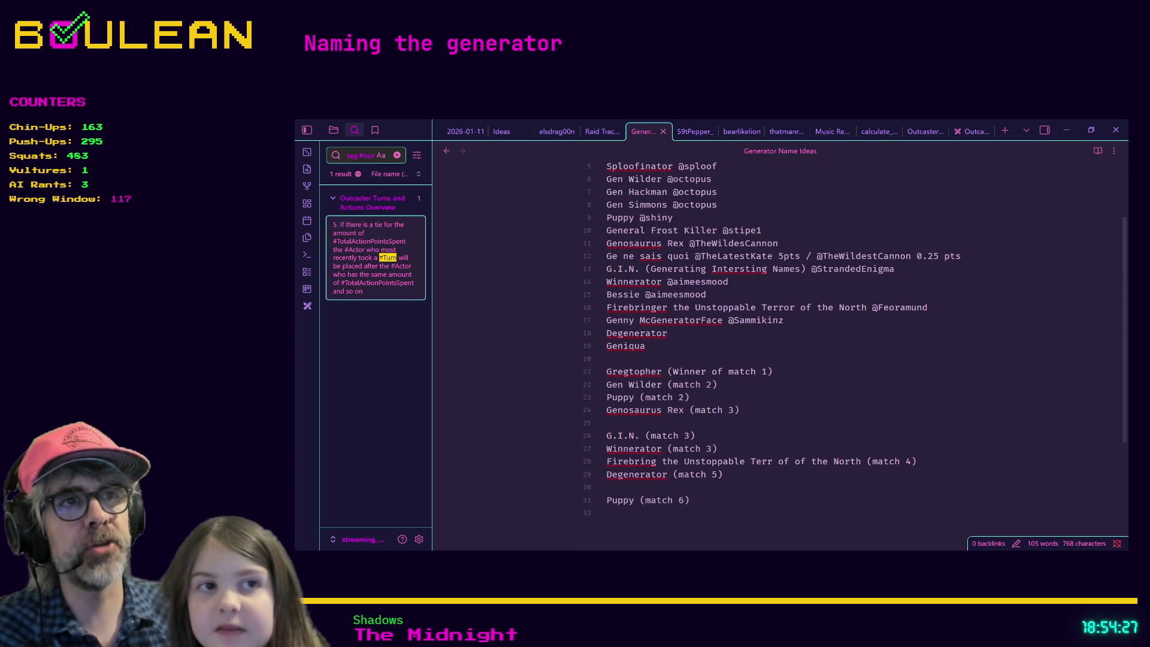
pyautogui.scroll(-3, 778, 335)
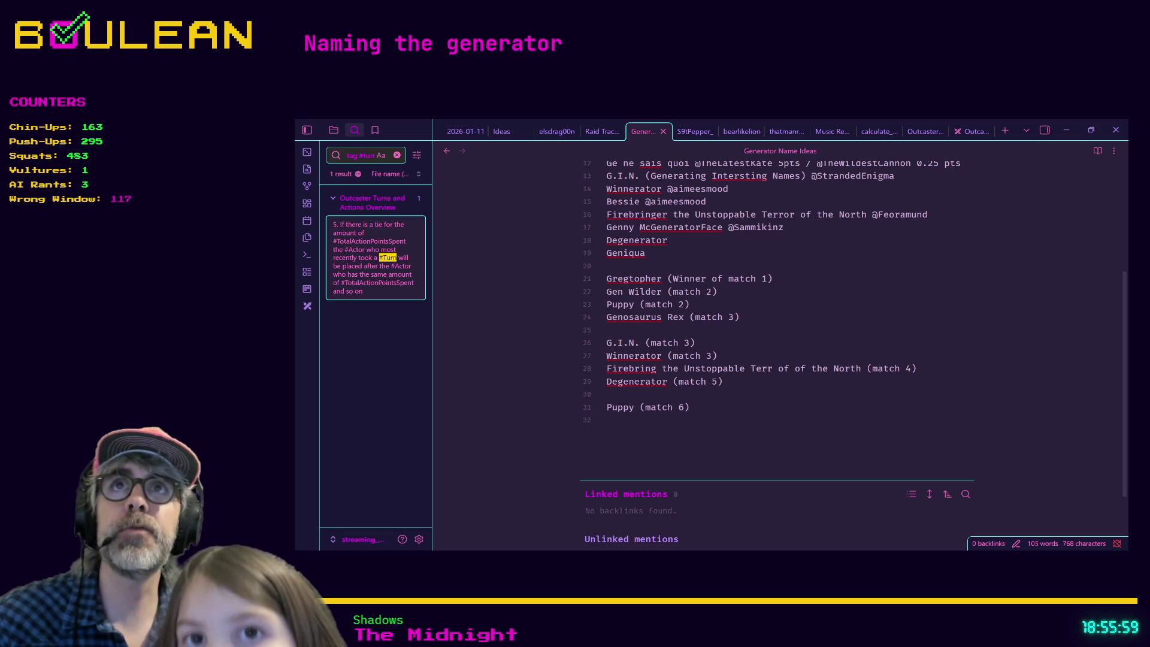
# Add a new line 'Firebring (match 7' below Puppy (match 6)
pyautogui.click(698, 407)
pyautogui.press('Return')
pyautogui.write('Firebring')
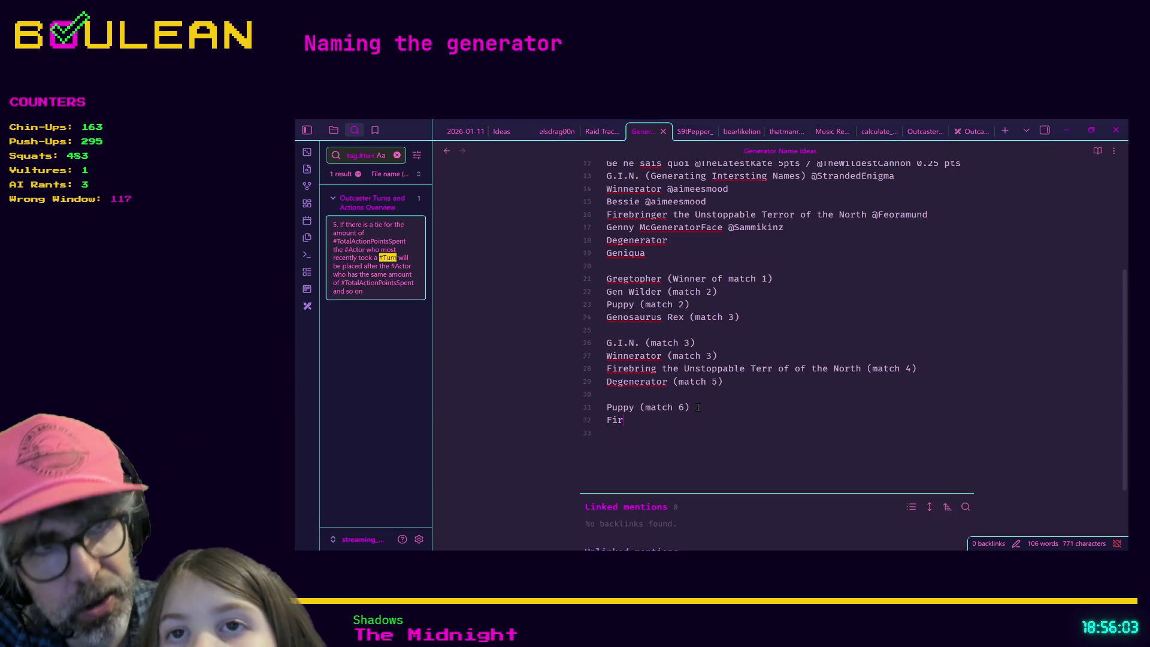
pyautogui.write(' (ma')
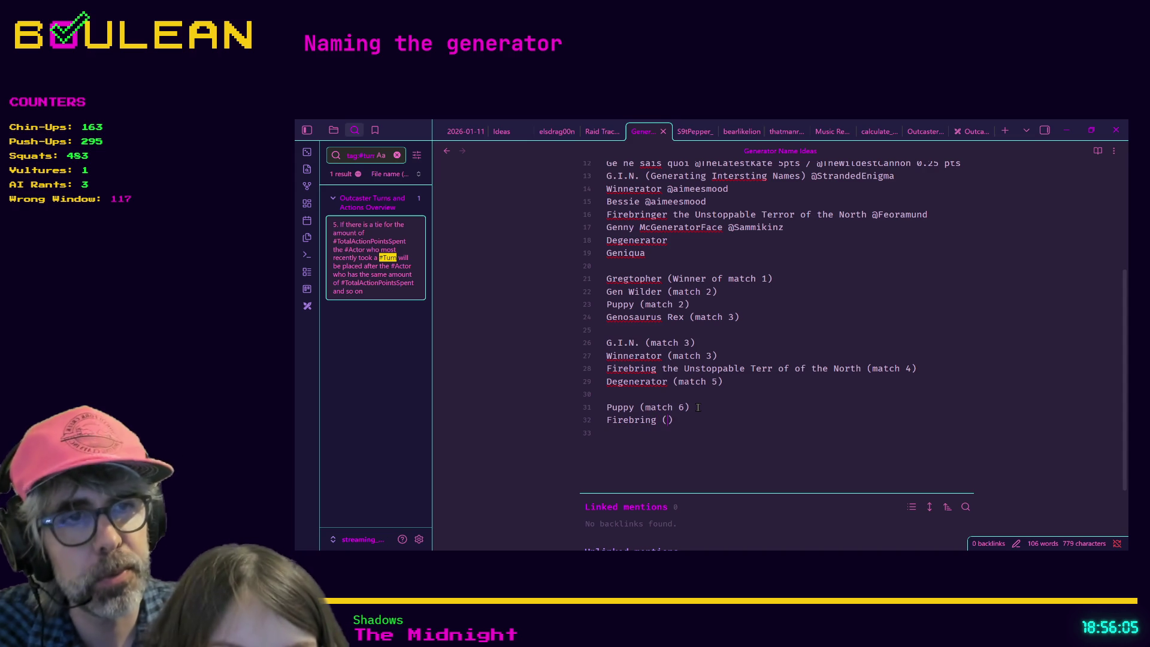
pyautogui.write('th')
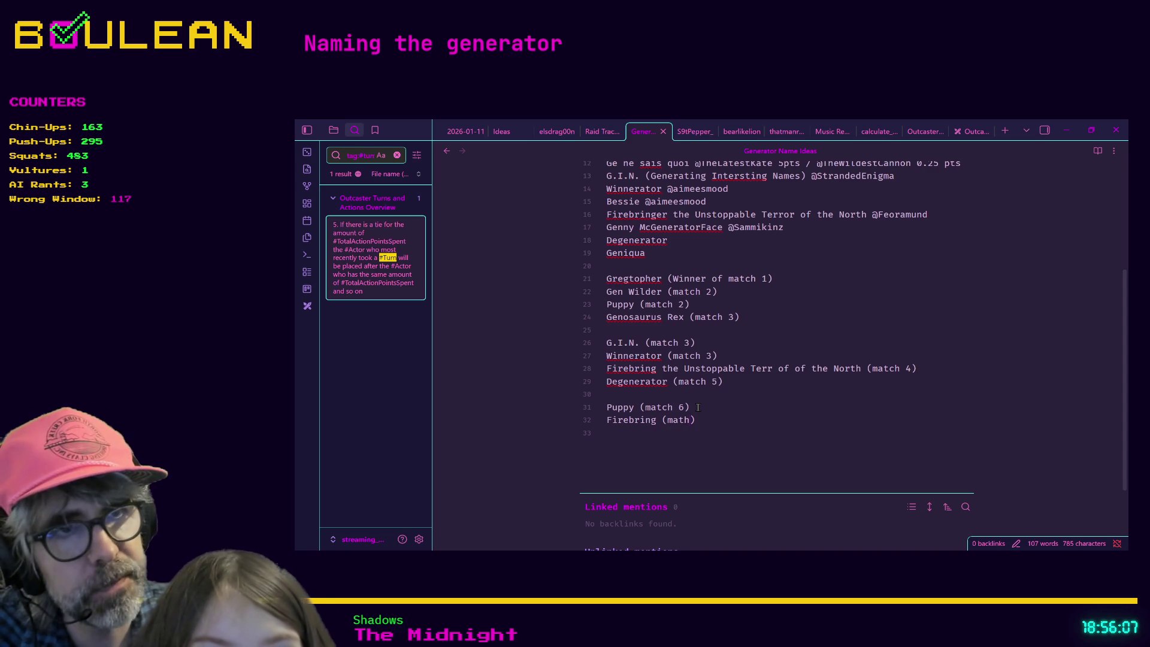
pyautogui.press('BackSpace')
pyautogui.write('c')
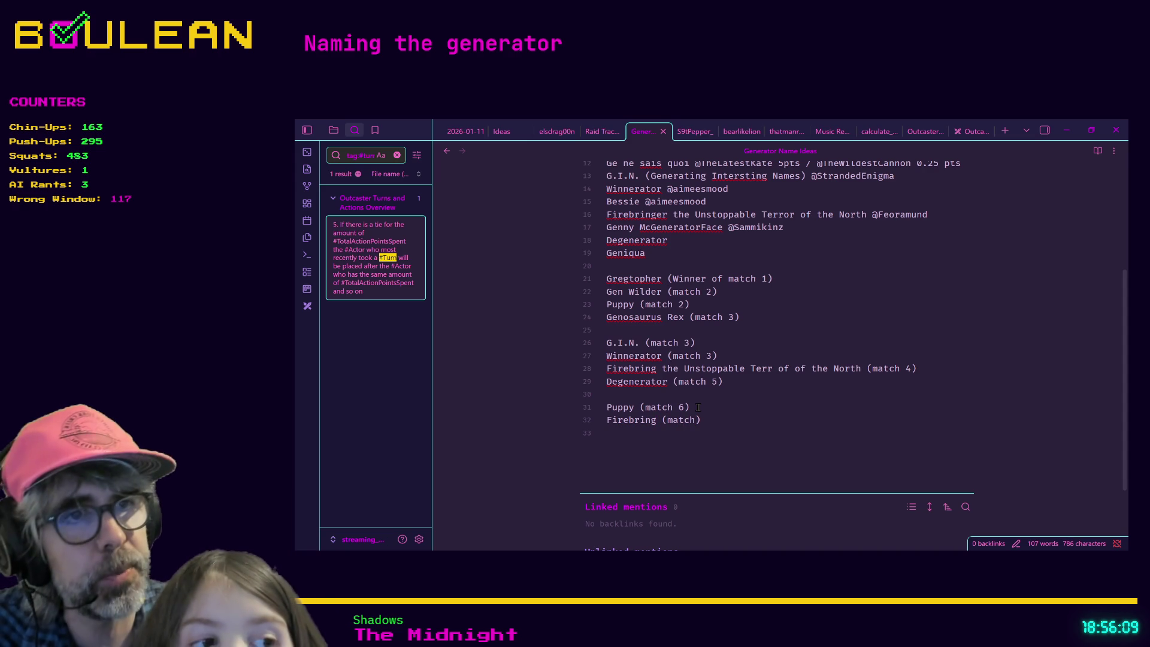
pyautogui.write('7')
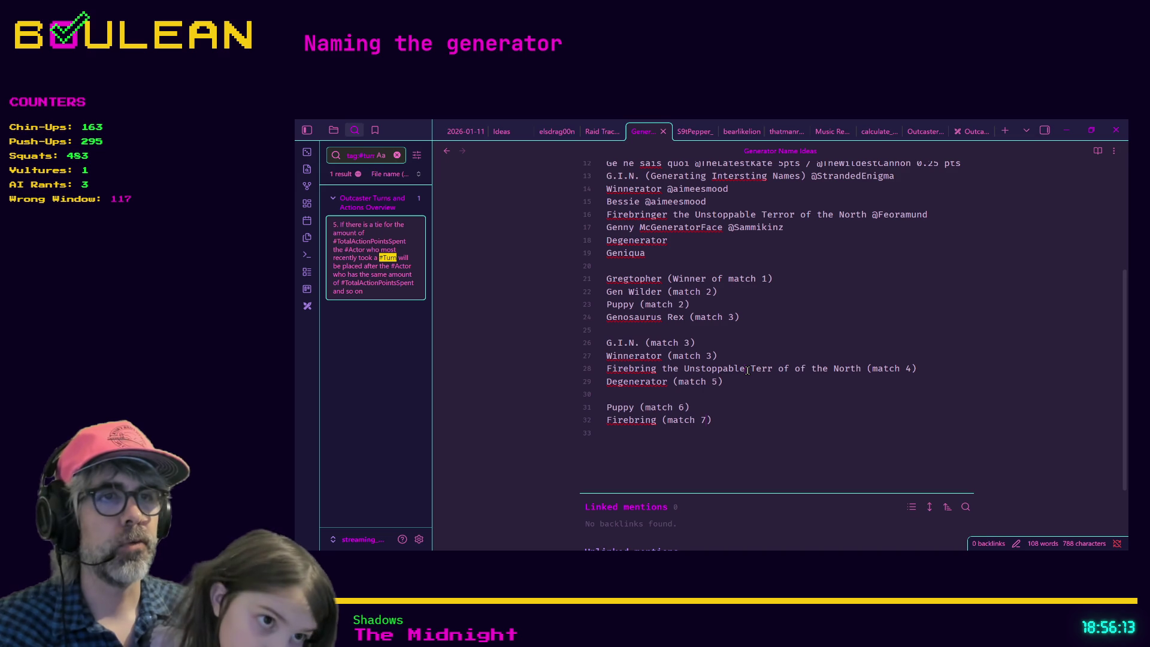
# Replace 'Firebring' with the full name from line 28, make it 'Firebringer', and remove the trailing empty line
pyautogui.doubleClick(863, 368)
pyautogui.moveTo(863, 368)
pyautogui.mouseDown()
pyautogui.moveTo(606, 355)
pyautogui.moveTo(629, 356)
pyautogui.moveTo(605, 371)
pyautogui.mouseUp()
pyautogui.hotkey('ctrl', 'c')
pyautogui.click(606, 370)
pyautogui.doubleClick(644, 419)
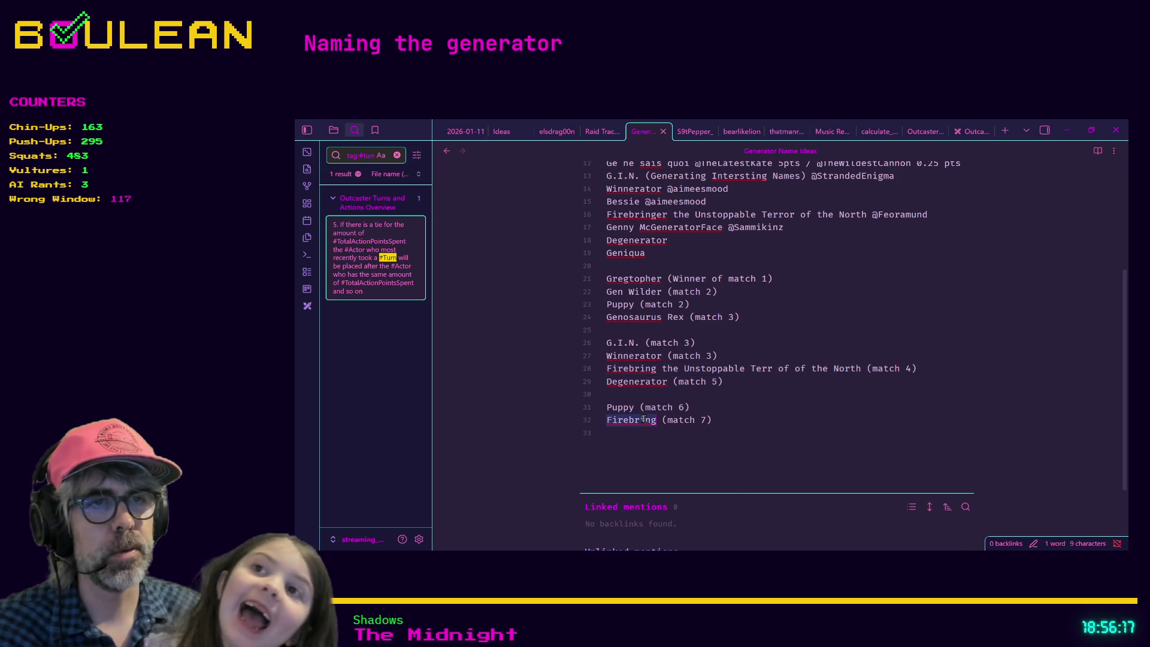
pyautogui.hotkey('ctrl', 'v')
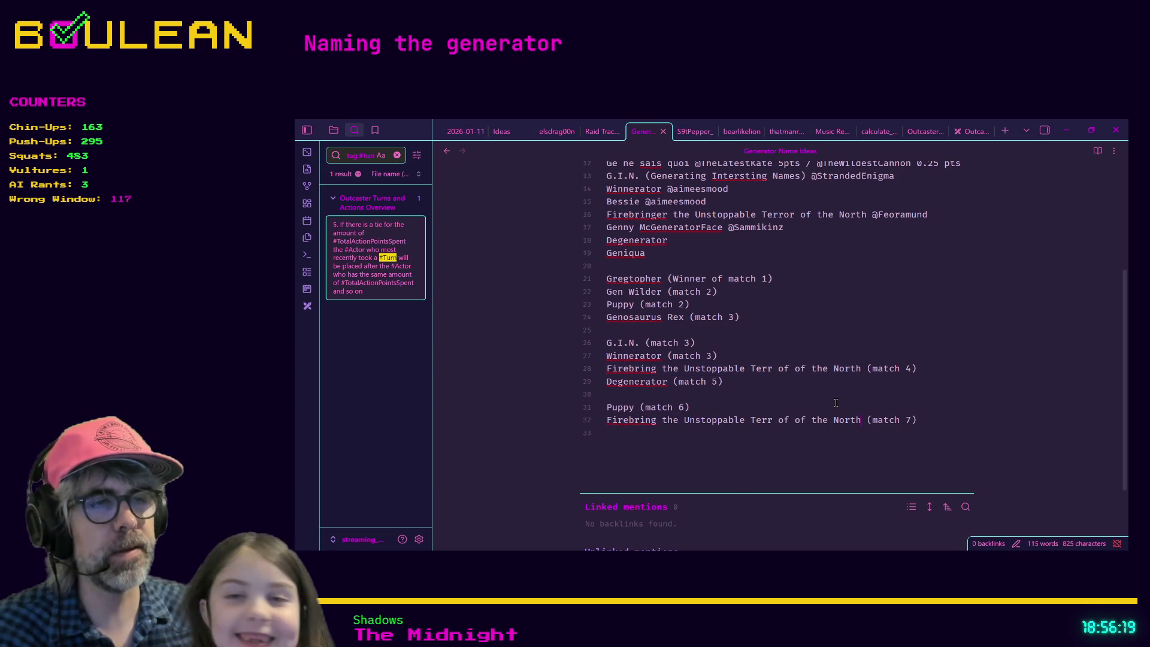
pyautogui.click(774, 419)
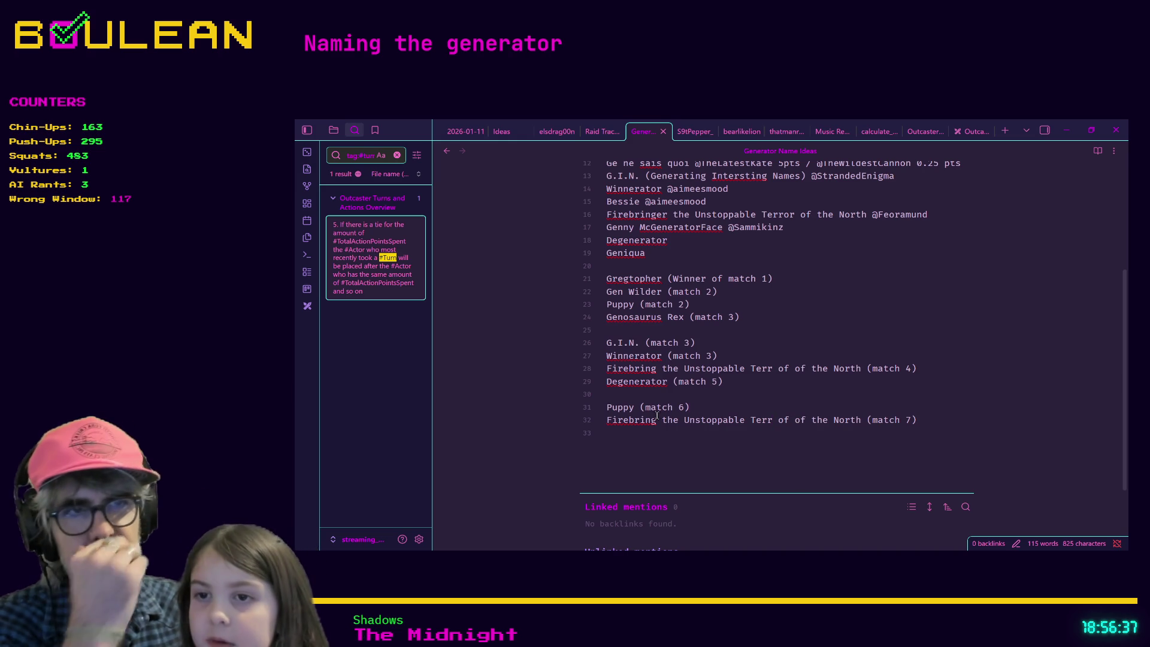
pyautogui.write('er')
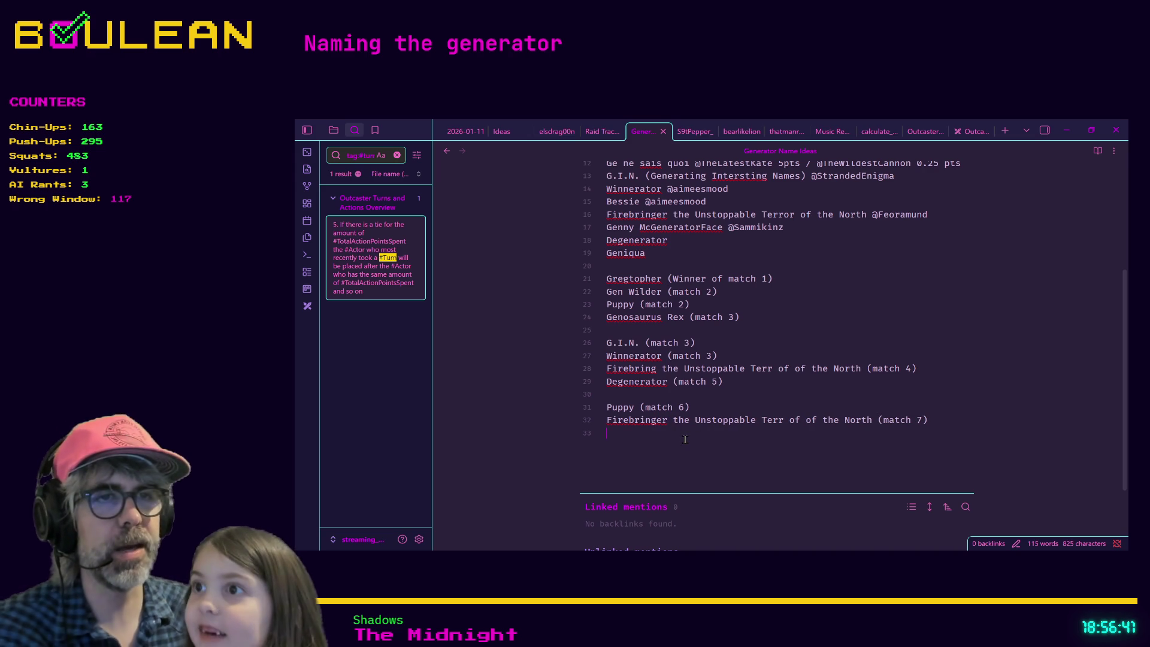
pyautogui.press('BackSpace')
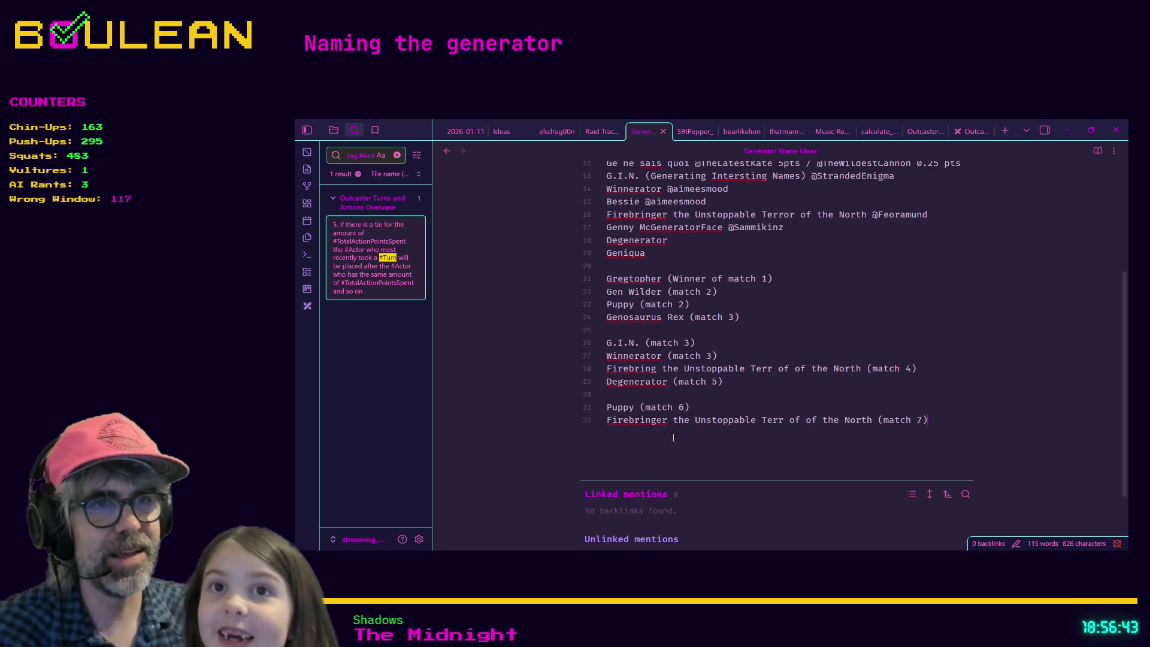
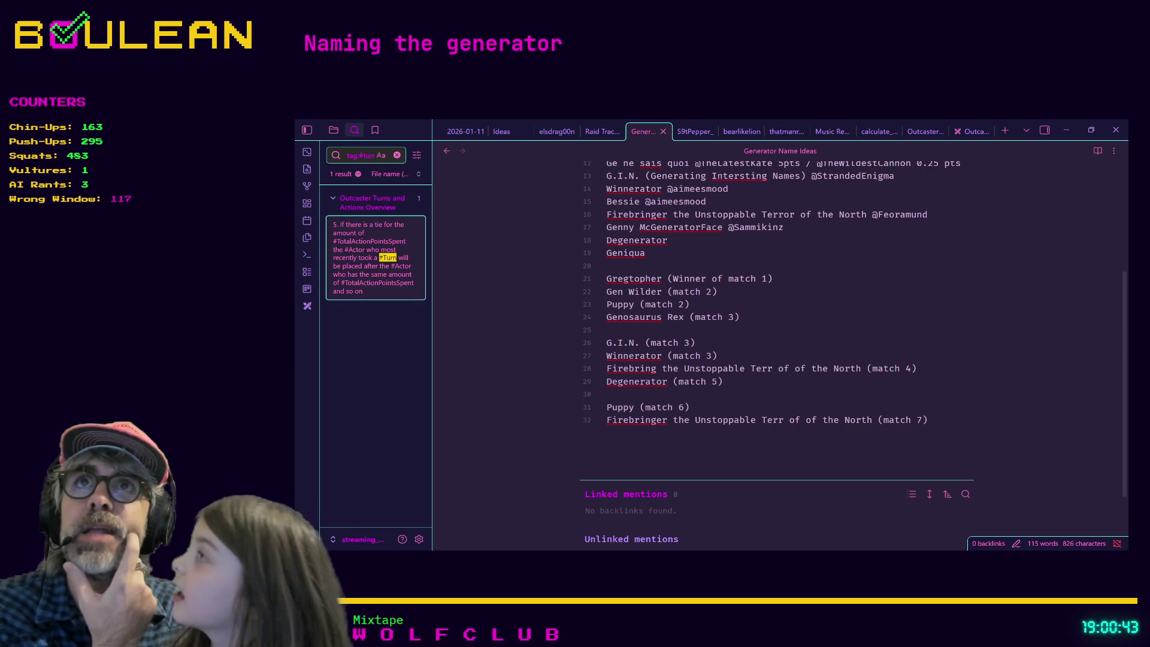
# Select the trailing text after 'Firebringer' on the match 7 line (line 32)
pyautogui.click(674, 434)
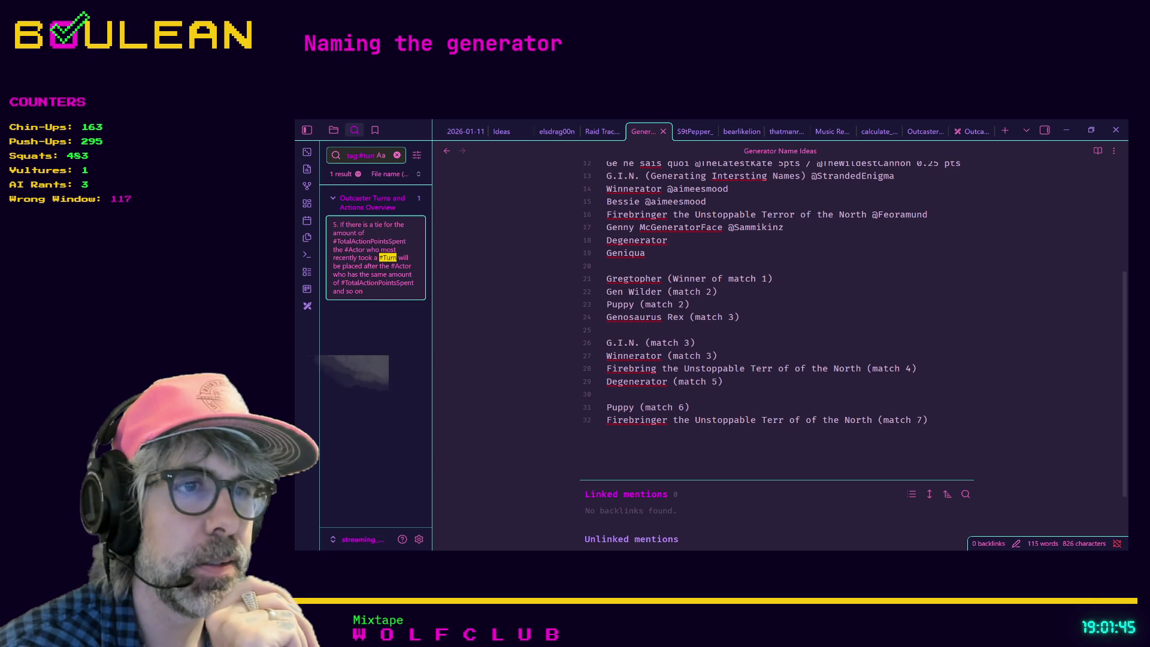
pyautogui.hotkey('shift', 'End')
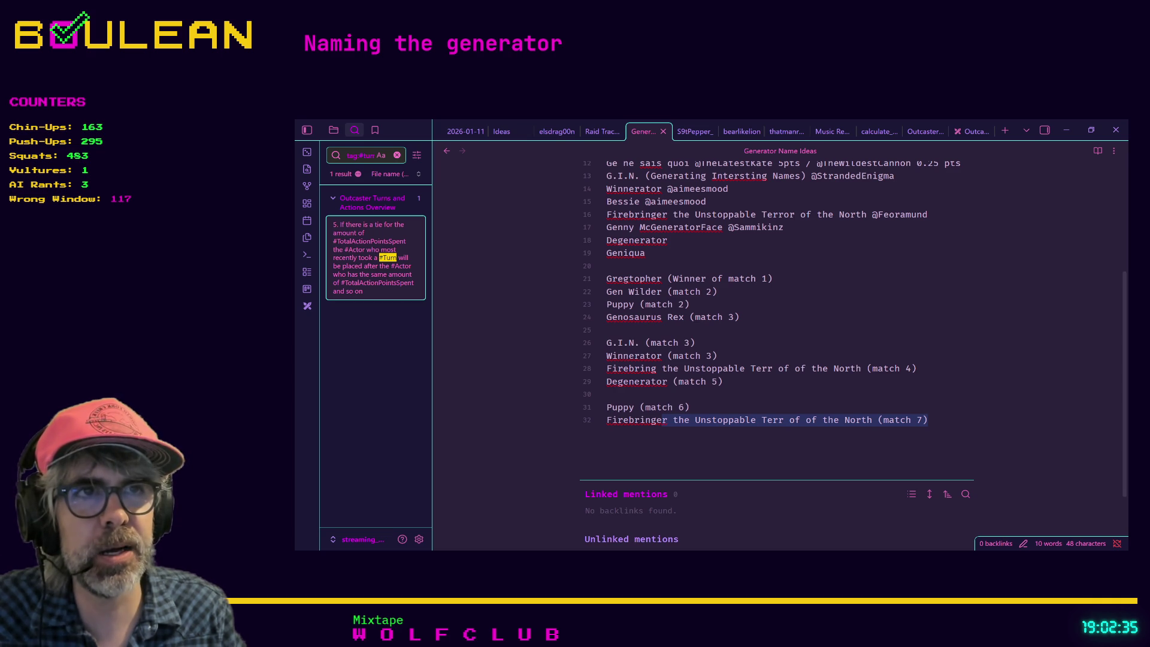
pyautogui.scroll(1, 778, 336)
pyautogui.scroll(2, 779, 336)
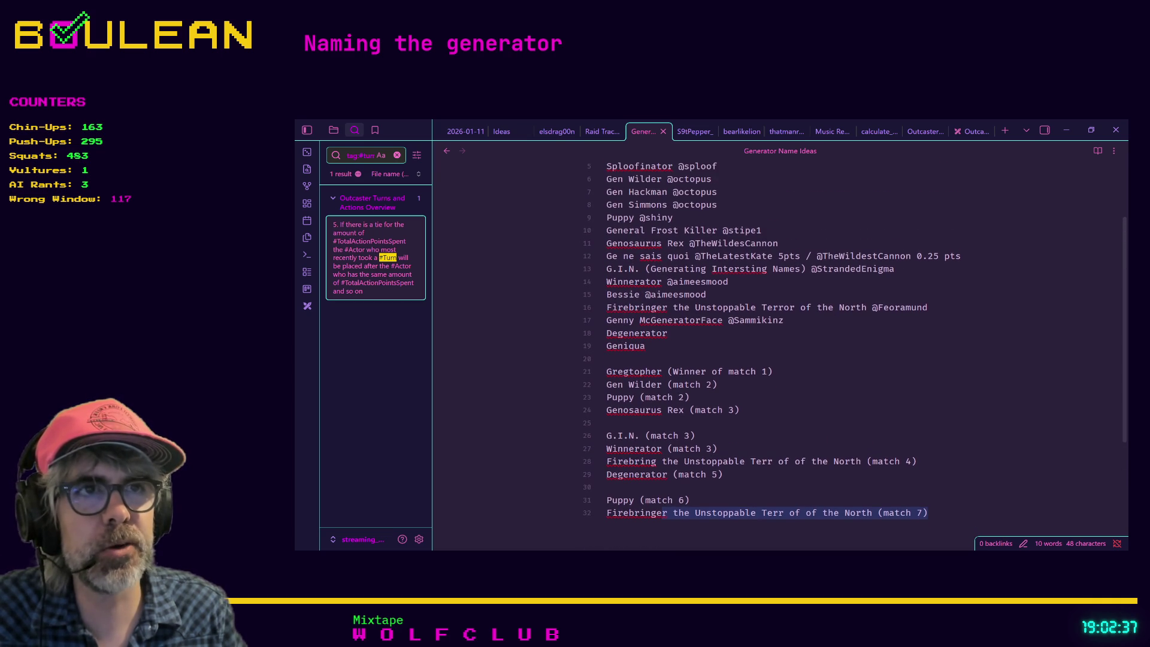
pyautogui.scroll(1, 778, 335)
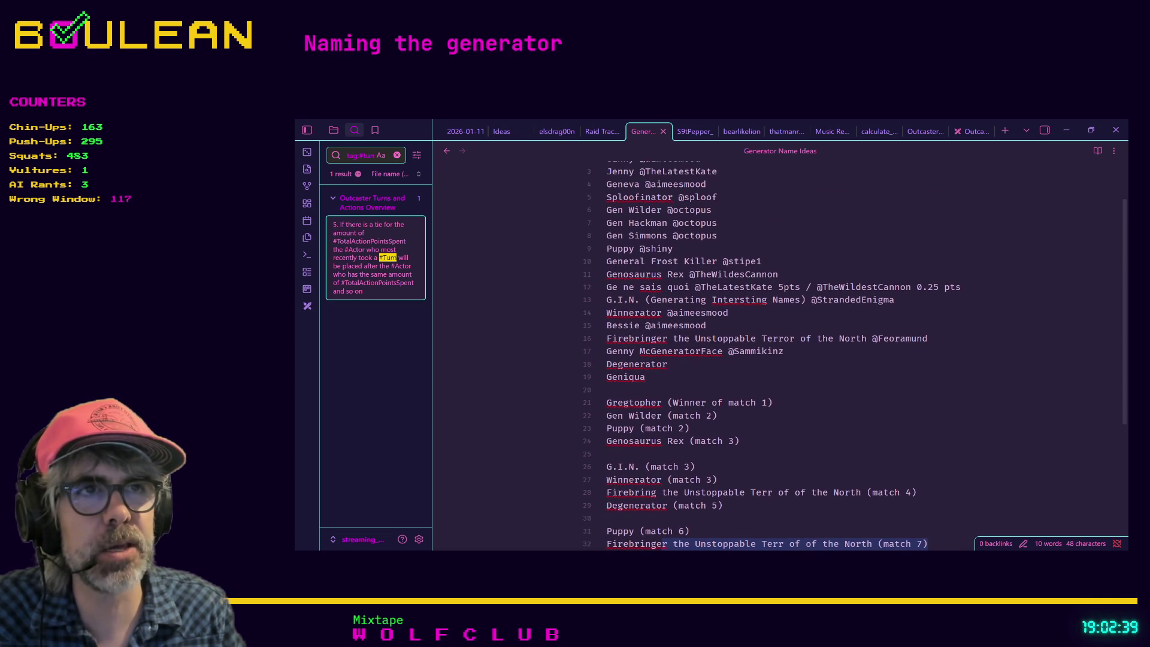
pyautogui.scroll(1, 778, 335)
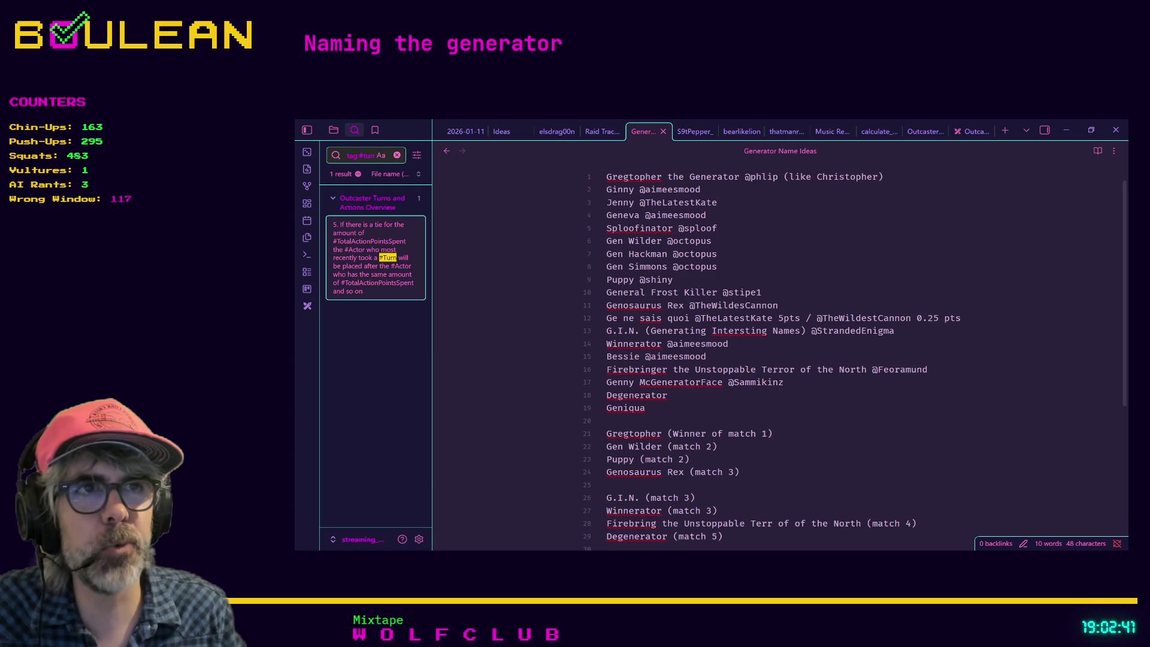
pyautogui.scroll(-2, 778, 336)
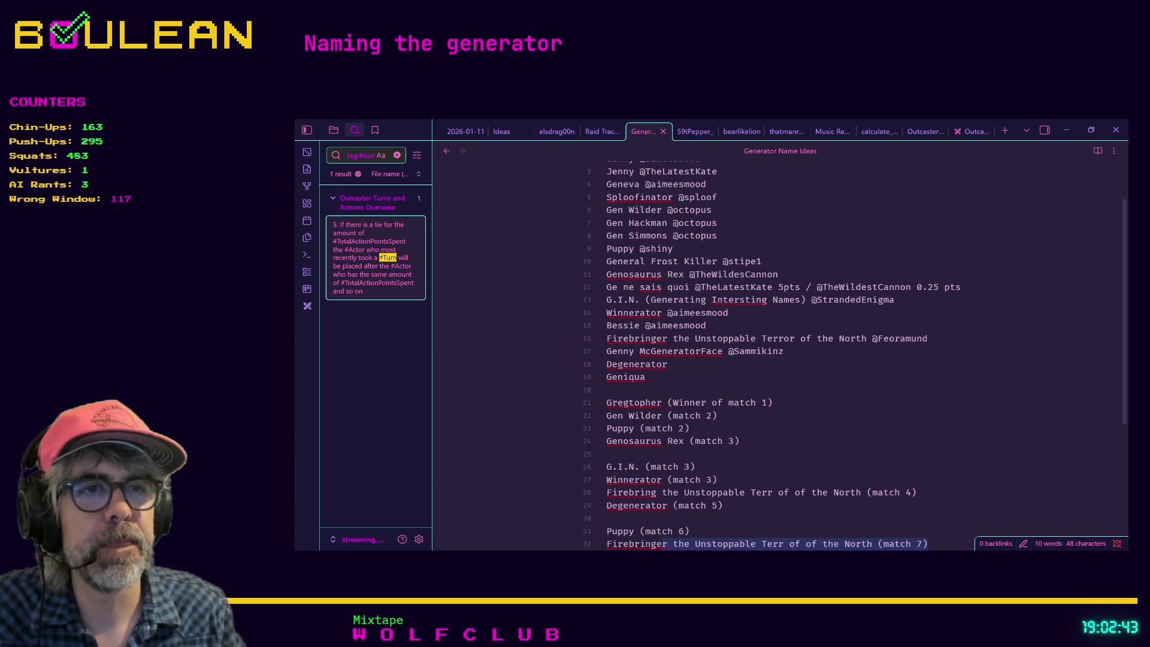
pyautogui.scroll(2, 779, 335)
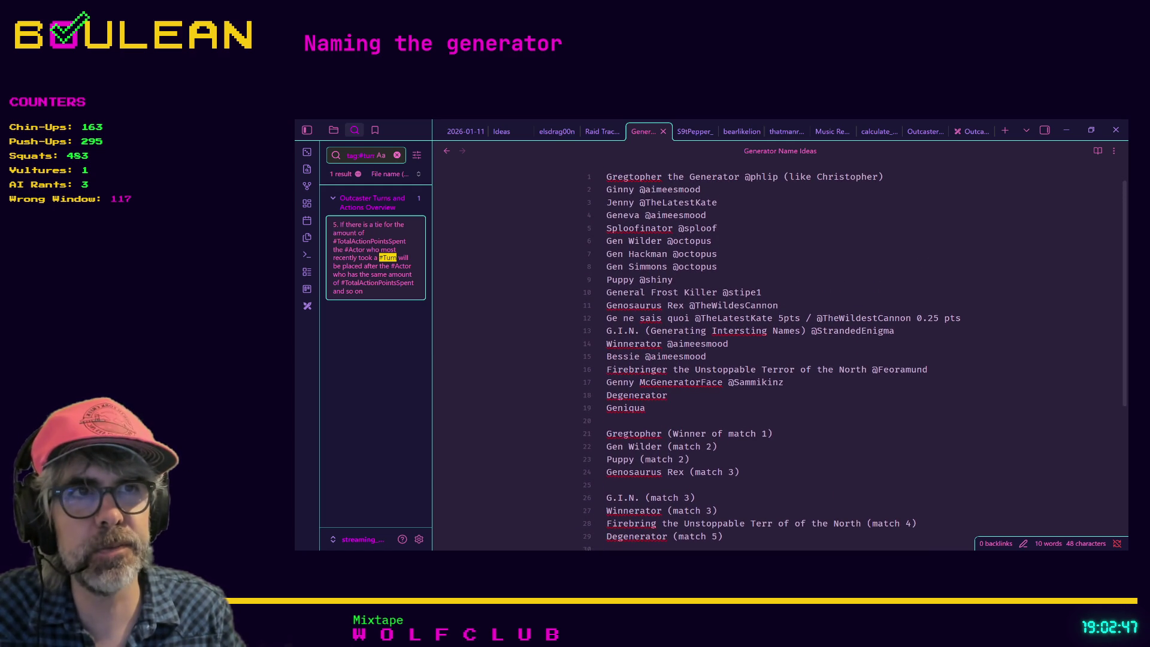
pyautogui.scroll(-3, 779, 353)
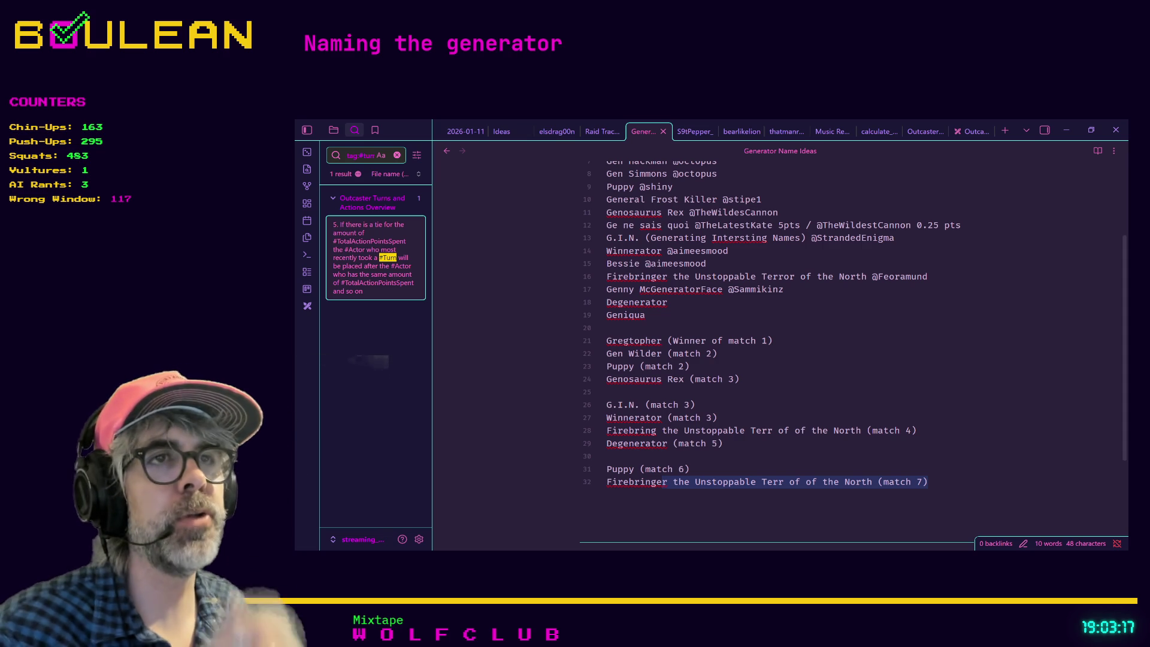
pyautogui.scroll(5, 778, 348)
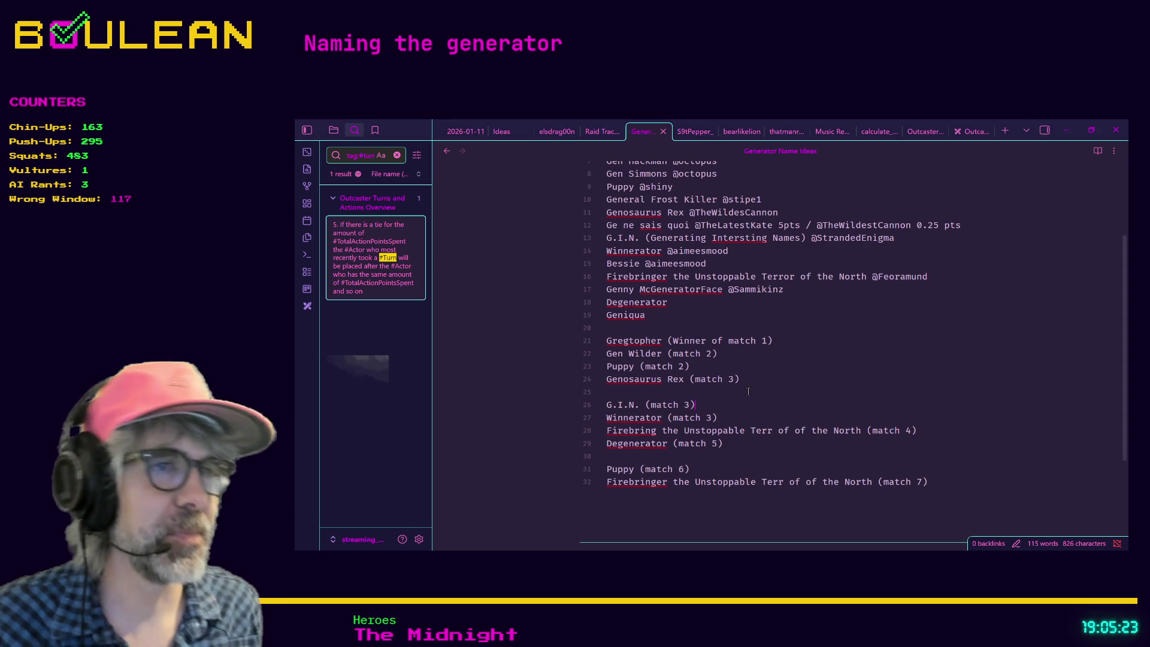
# Add the heading '# Puppy wins (but the middle name is Firebringer)' below the match results
pyautogui.scroll(-3, 640, 400)
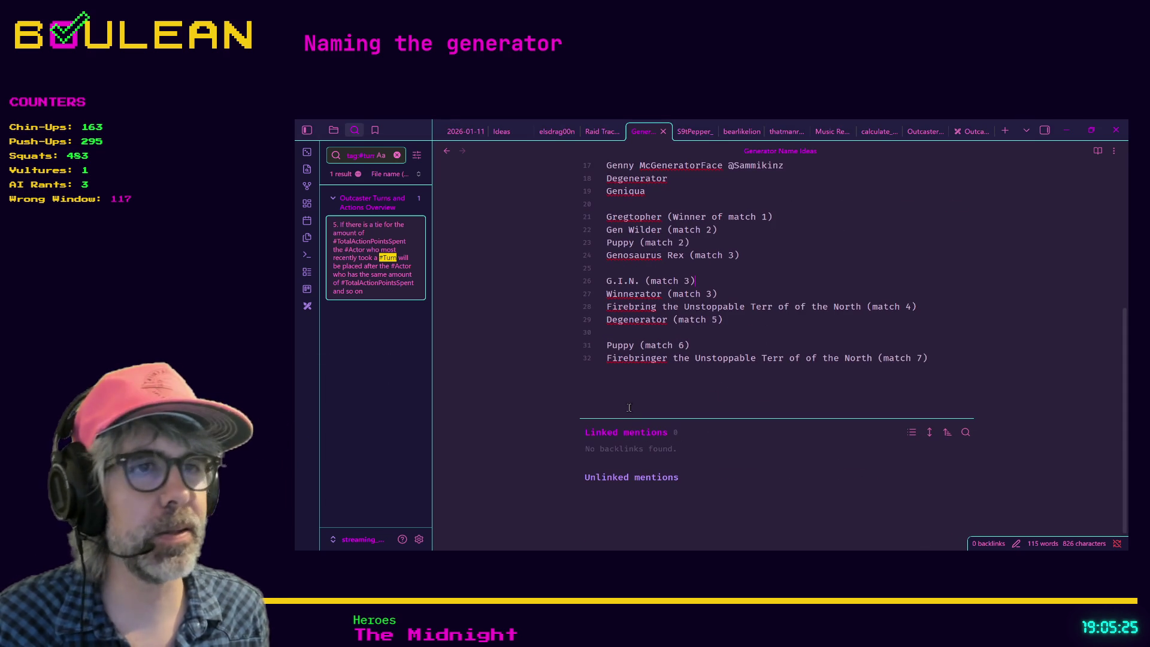
pyautogui.click(953, 367)
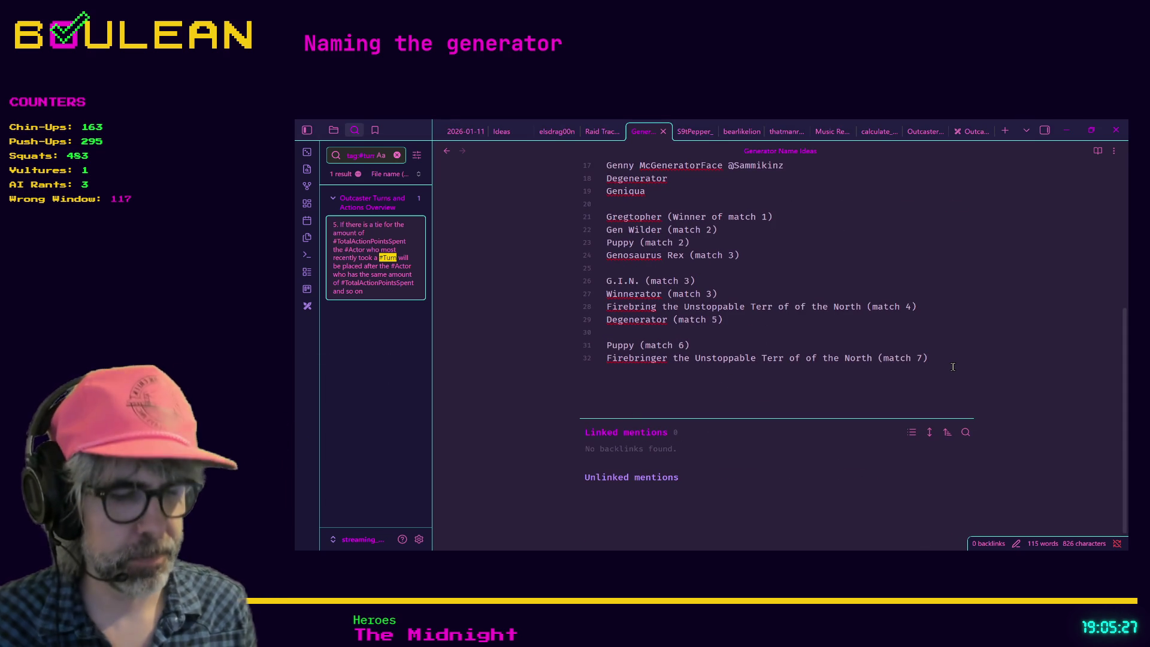
pyautogui.press('Return')
pyautogui.press('Return')
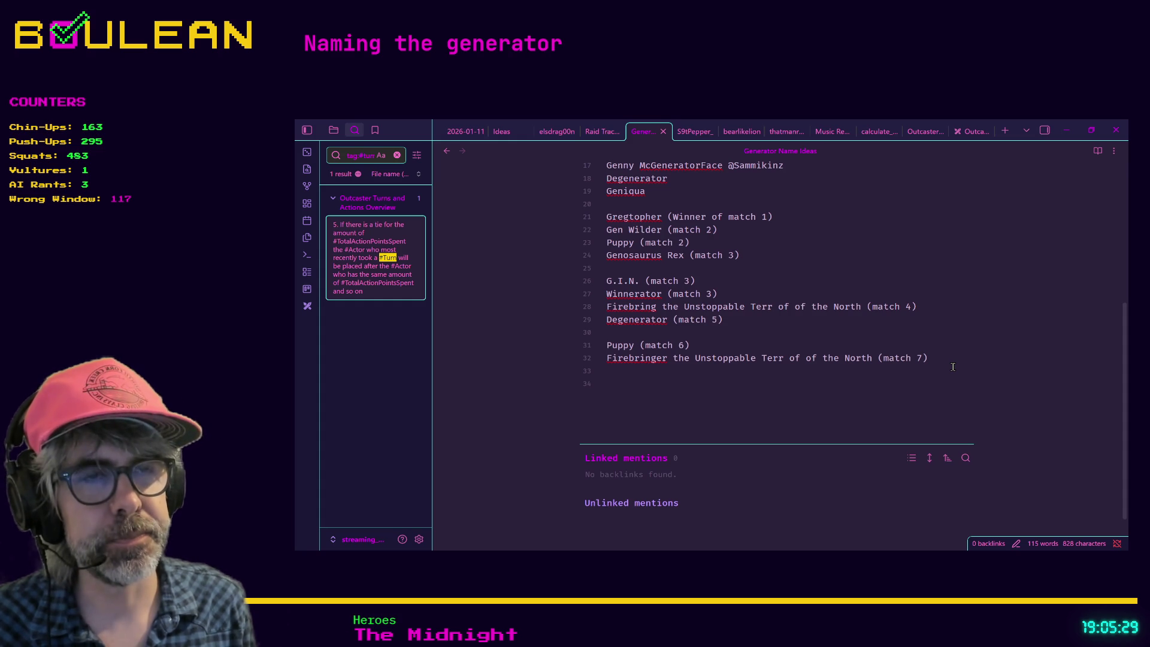
pyautogui.write('# Pu')
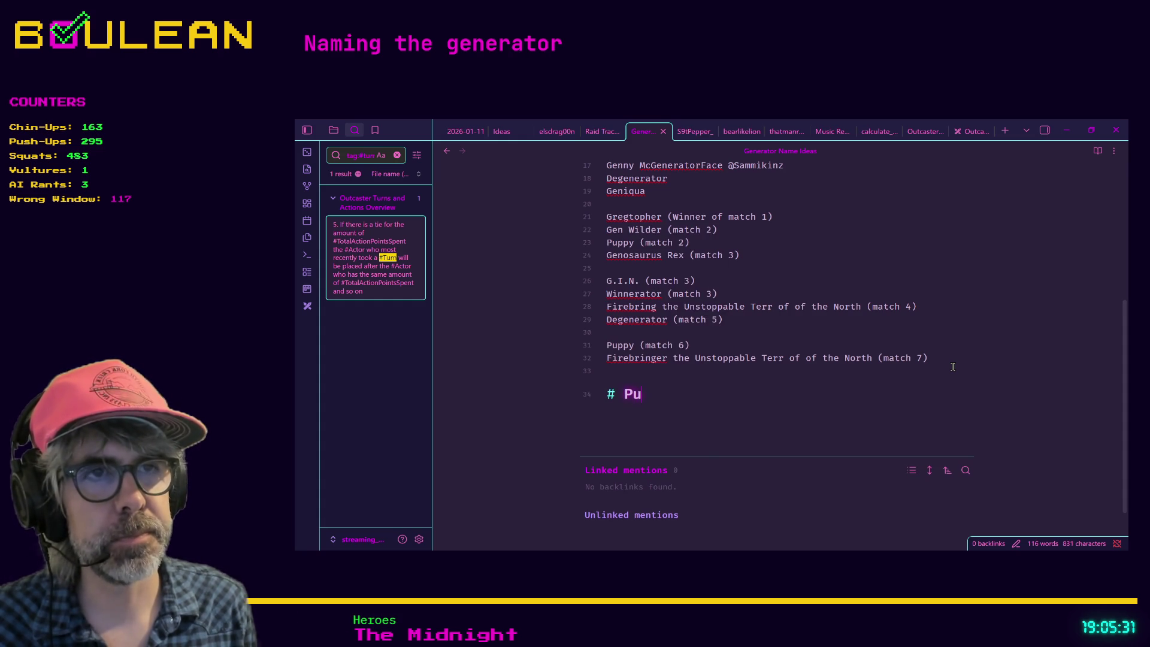
pyautogui.write('ppy wins (b)')
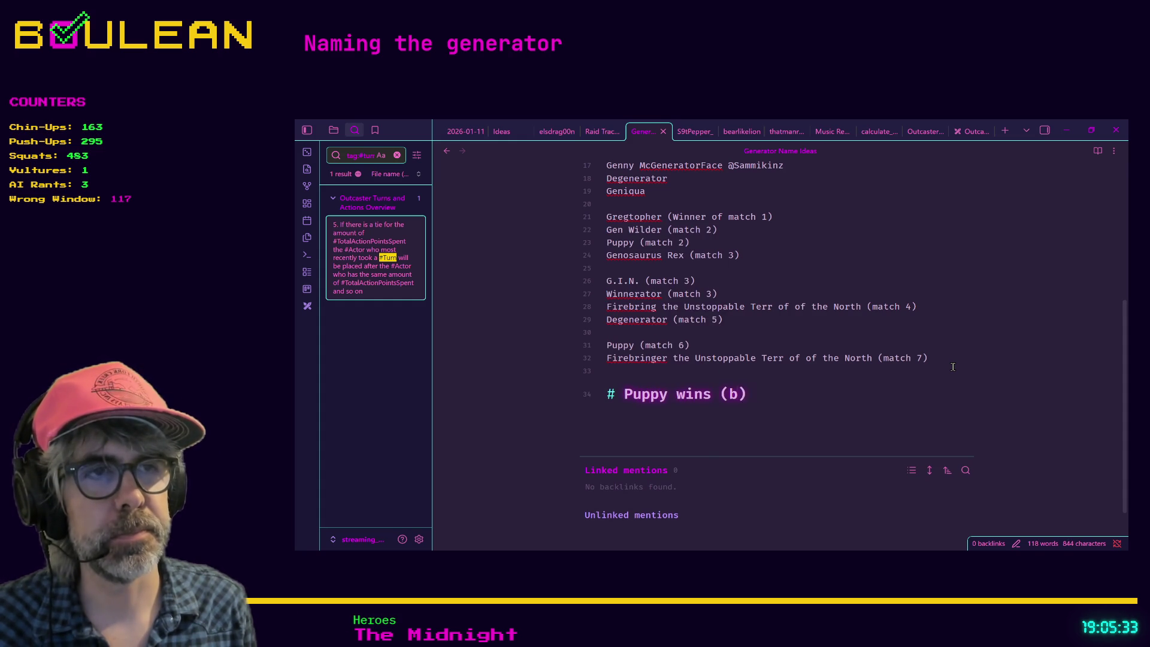
pyautogui.write('ut tge')
pyautogui.press('BackSpace')
pyautogui.press('BackSpace')
pyautogui.press('BackSpace')
pyautogui.write('e m')
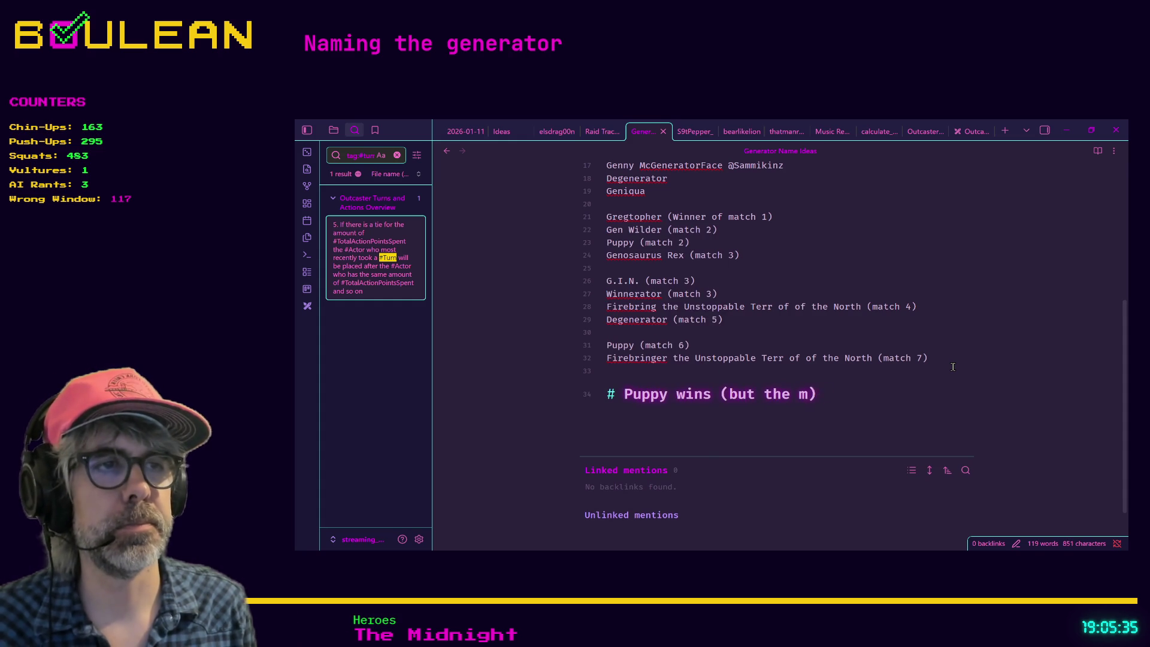
pyautogui.write('iddle name is ')
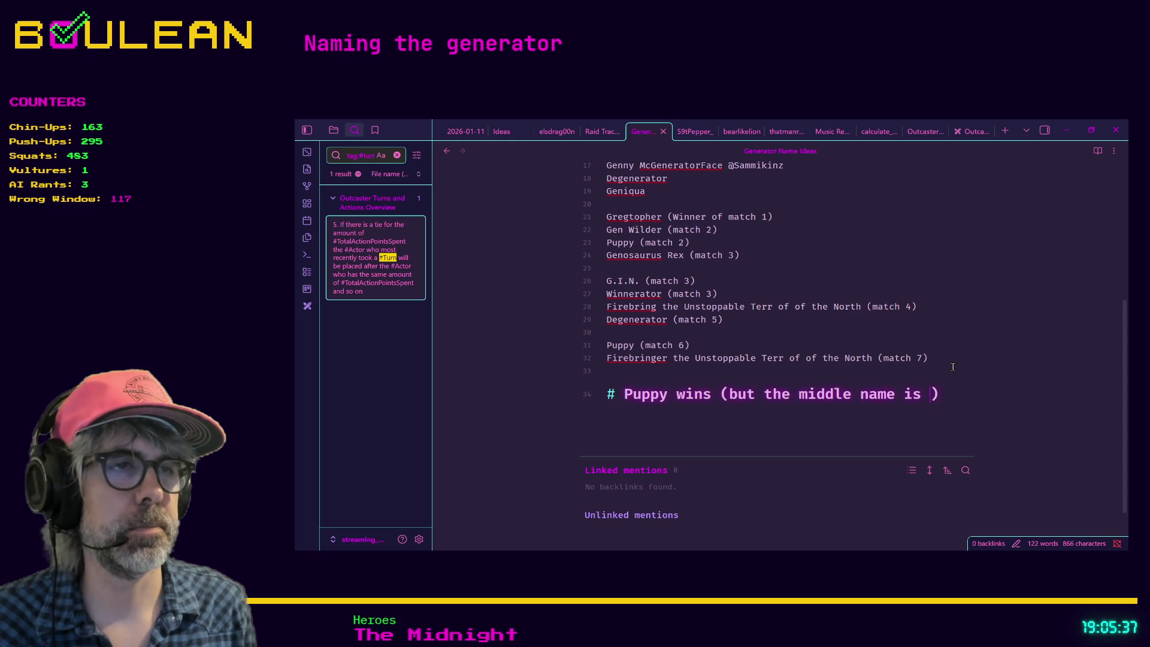
pyautogui.write('Firebringer')
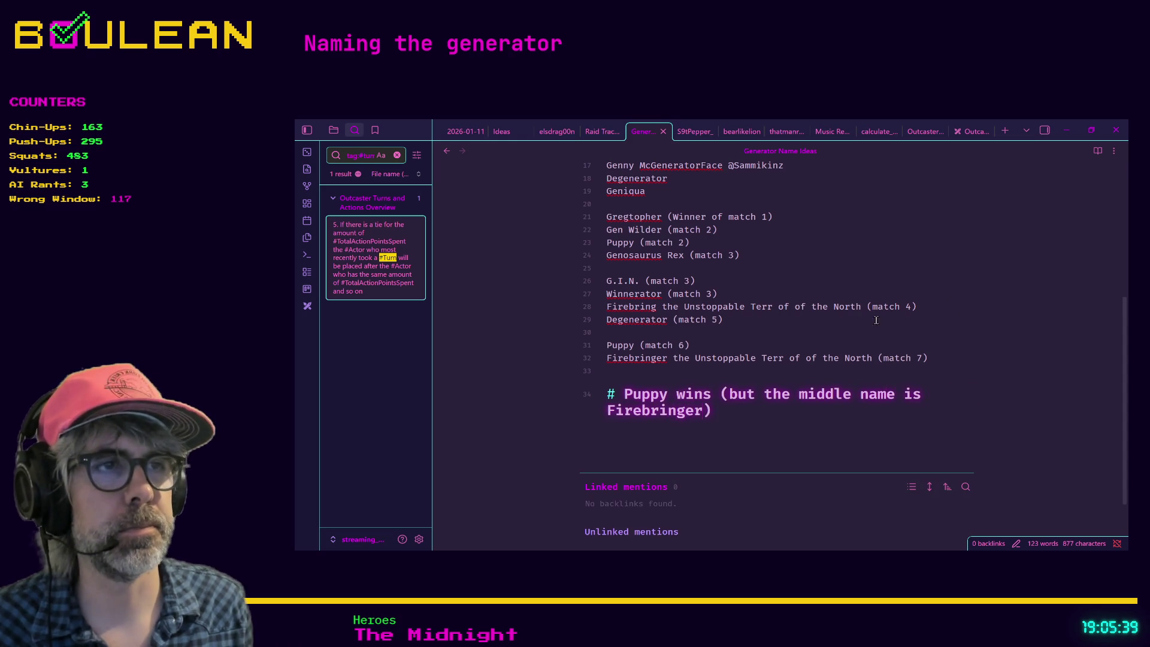
# Append '2026-01-22' to the note title and confirm the rename
pyautogui.scroll(5, 876, 320)
pyautogui.rightClick(850, 330)
pyautogui.press('Escape')
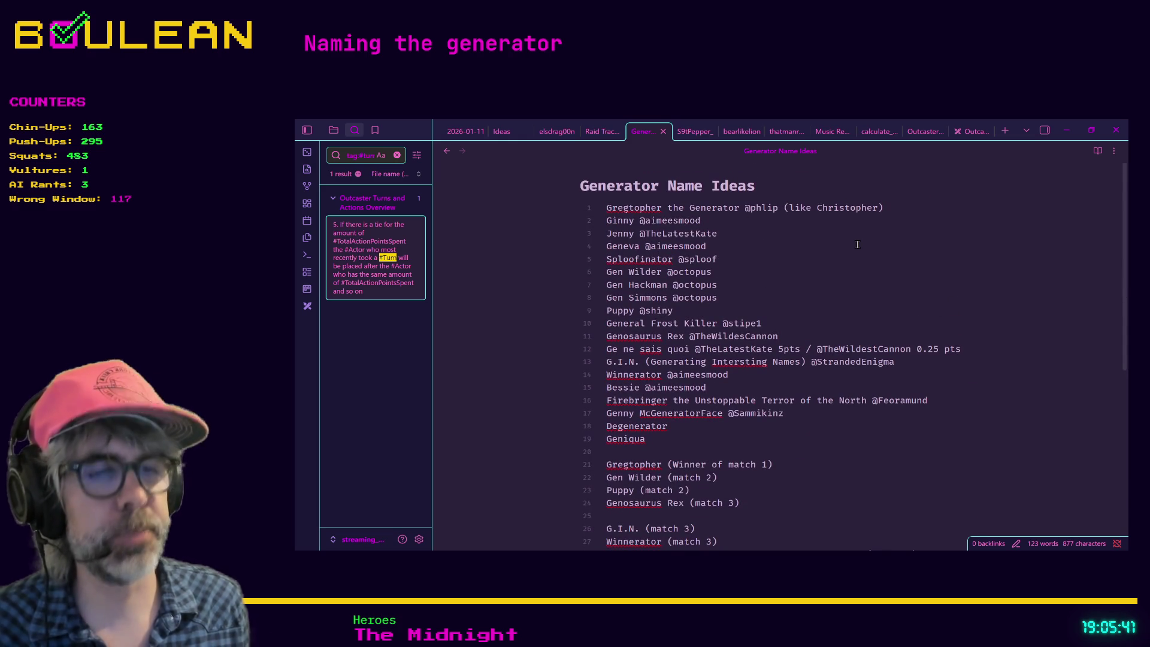
pyautogui.write(' 2026')
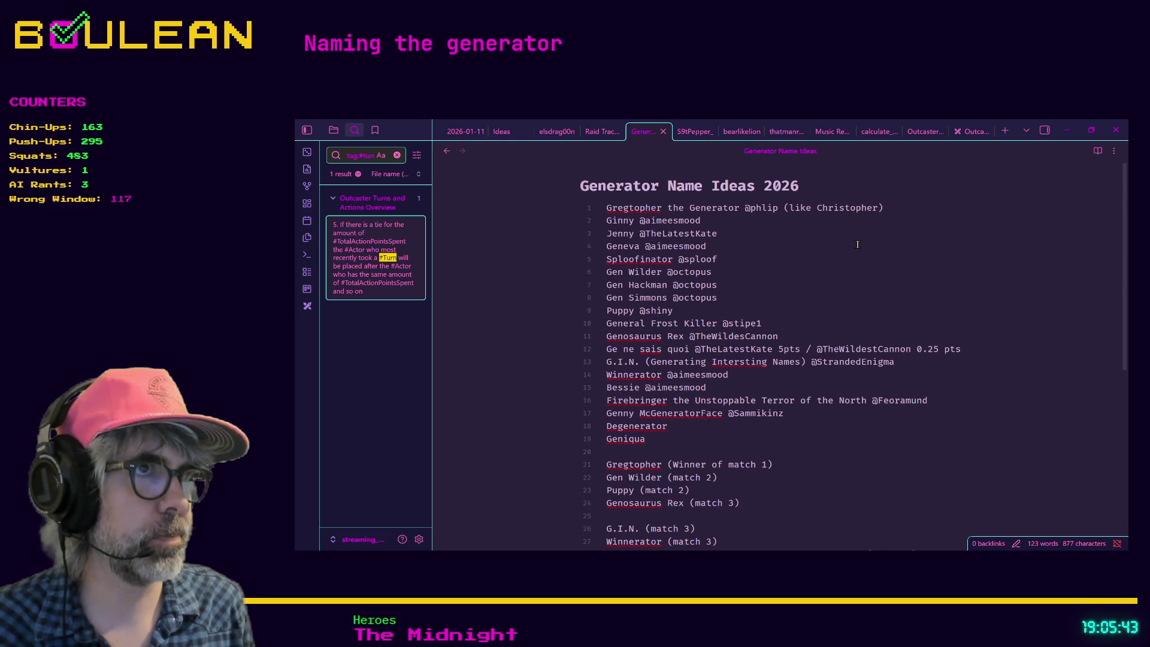
pyautogui.write('-01-22')
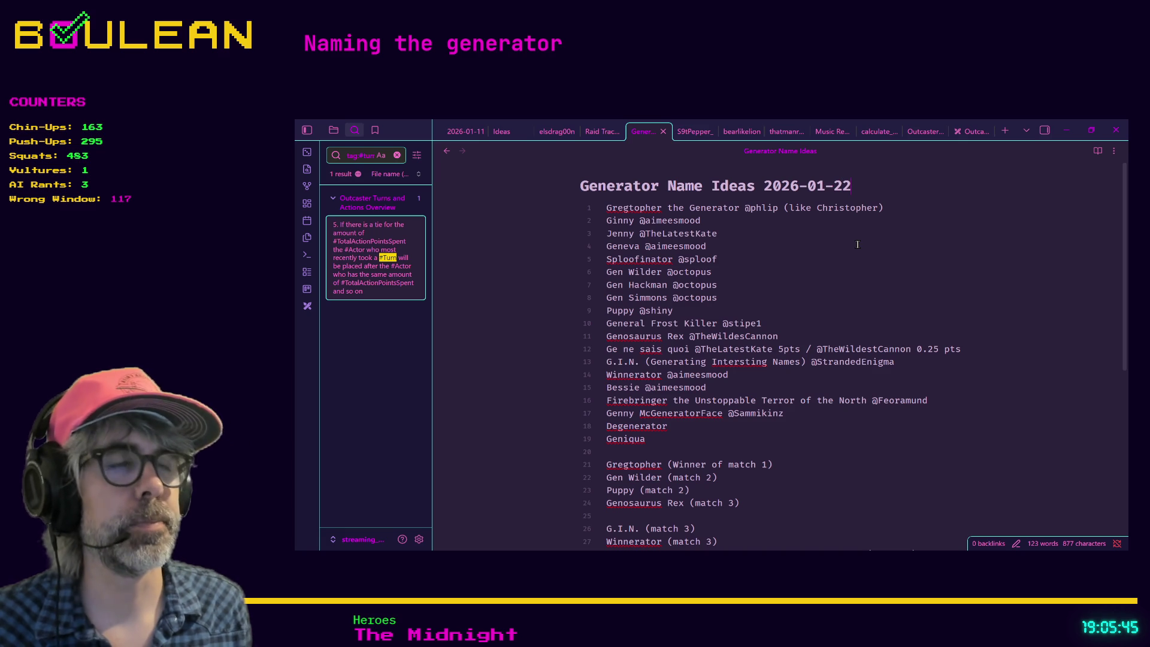
pyautogui.press('Return')
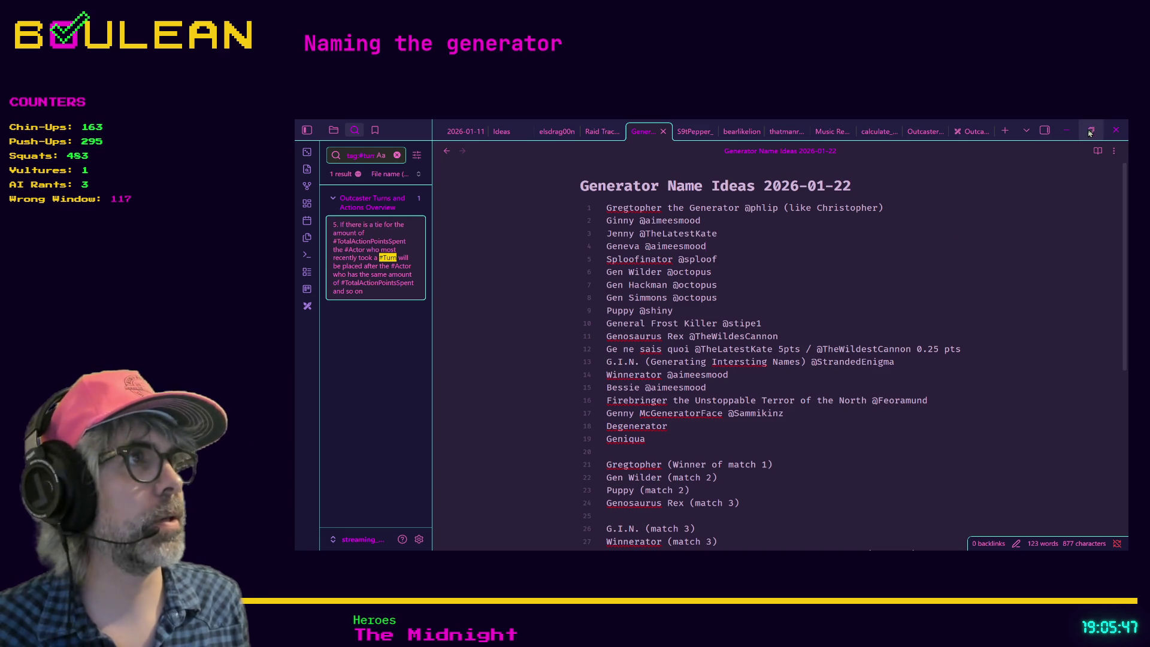
# Minimize Obsidian and return to Godot with the caret on line 328 of fish_caught_listener.gd
pyautogui.click(1066, 130)
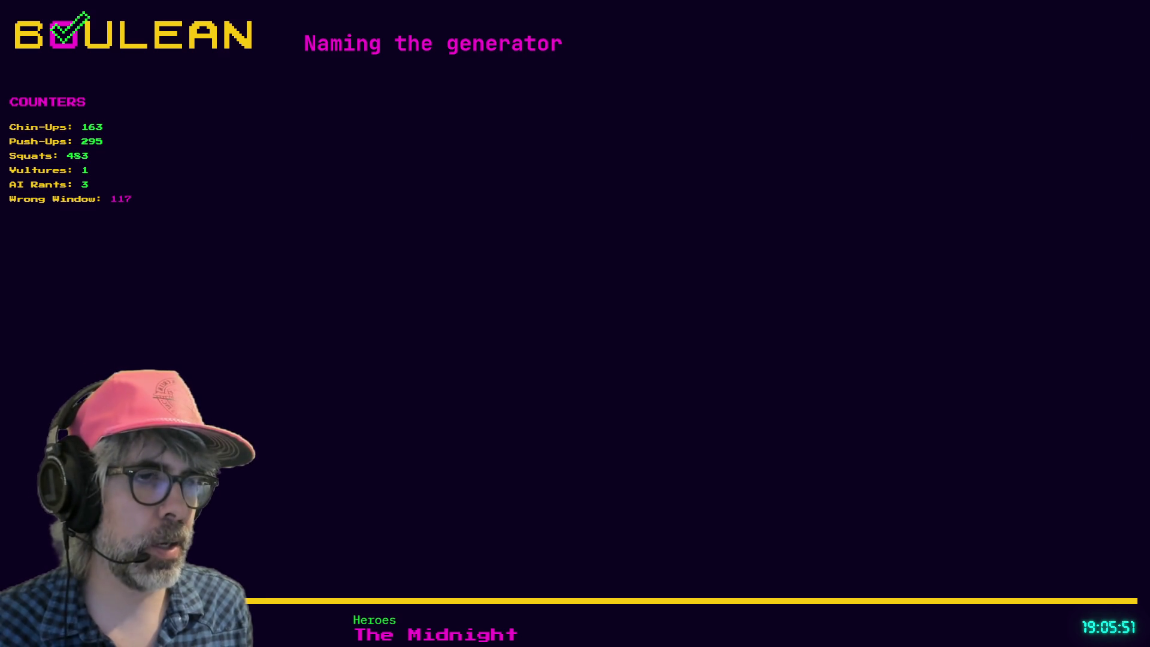
pyautogui.hotkey('alt', 'Tab')
pyautogui.click(732, 361)
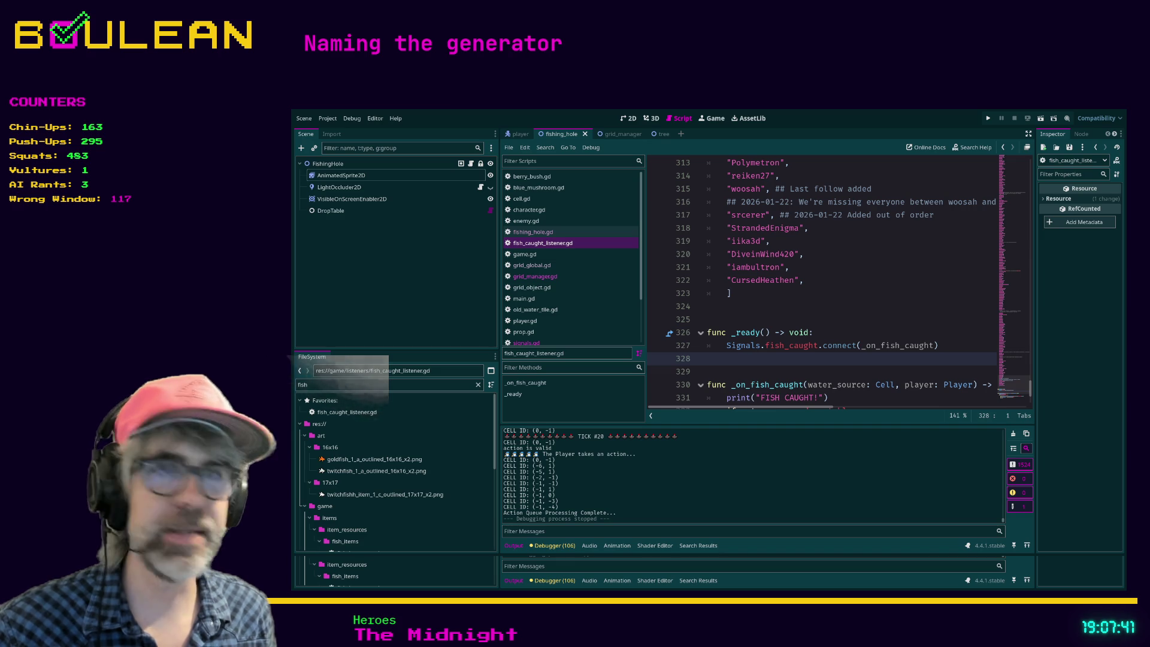
# Open the Bobble Shop Simulator Steam store page in a new Brave tab
pyautogui.hotkey('alt', 'Tab')
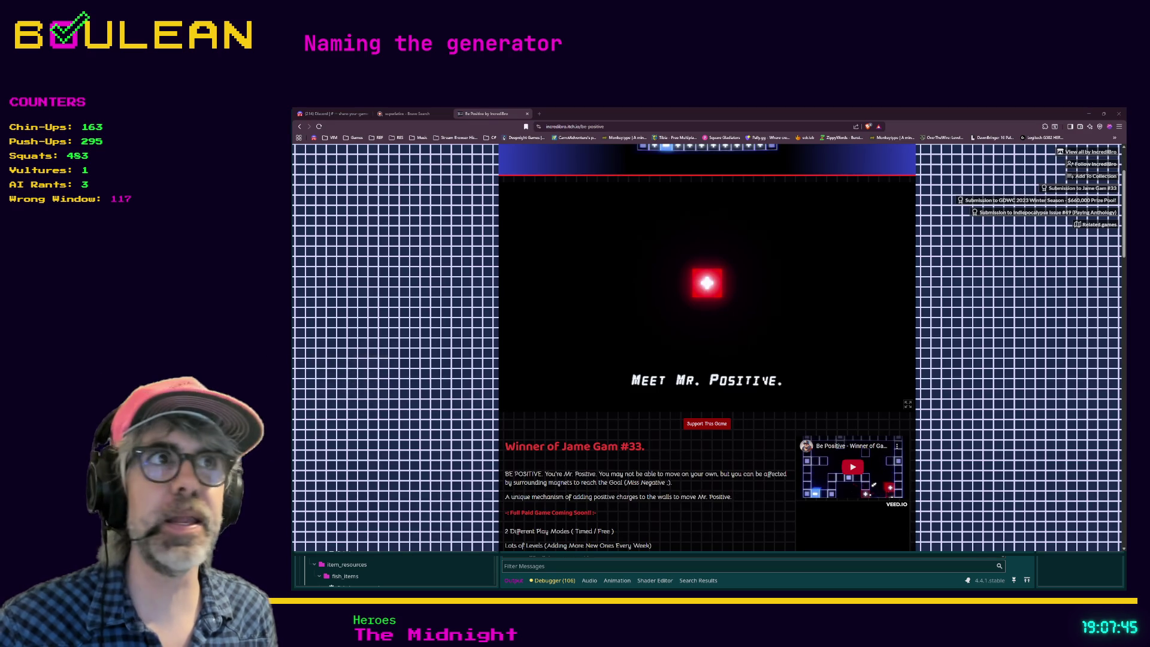
pyautogui.hotkey('ctrl', 't')
pyautogui.hotkey('ctrl', 'v')
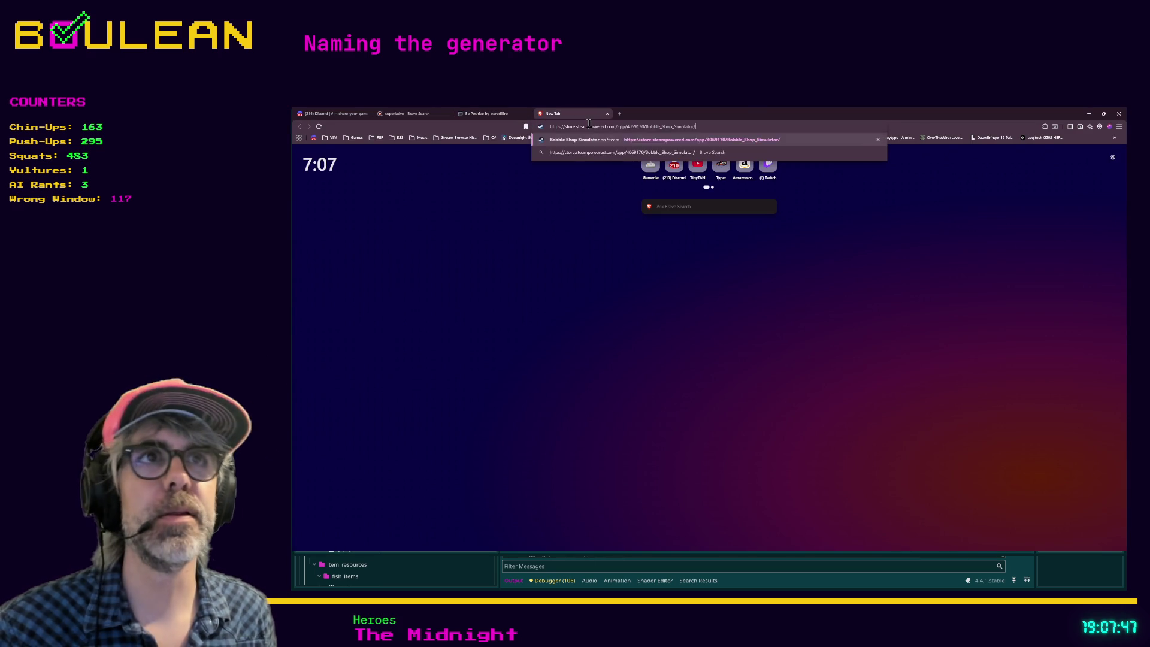
pyautogui.press('Return')
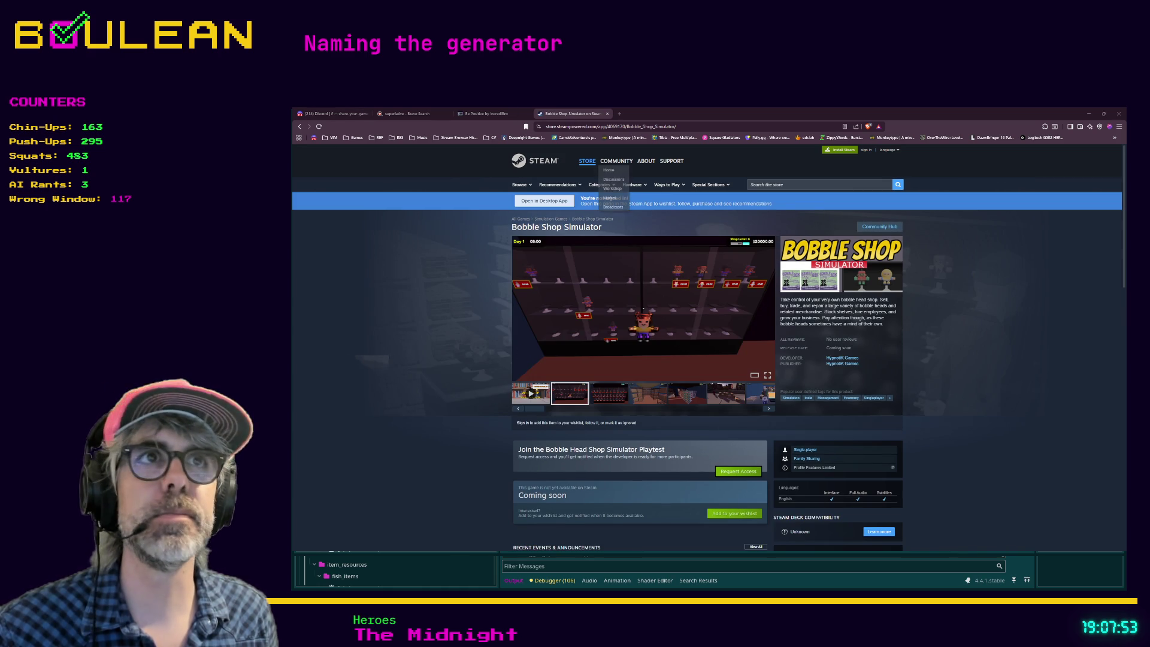
# Load the Victory Dance Twitch clip in that tab, then switch to the Discord tab
pyautogui.click(603, 127)
pyautogui.hotkey('ctrl', 'v')
pyautogui.press('Return')
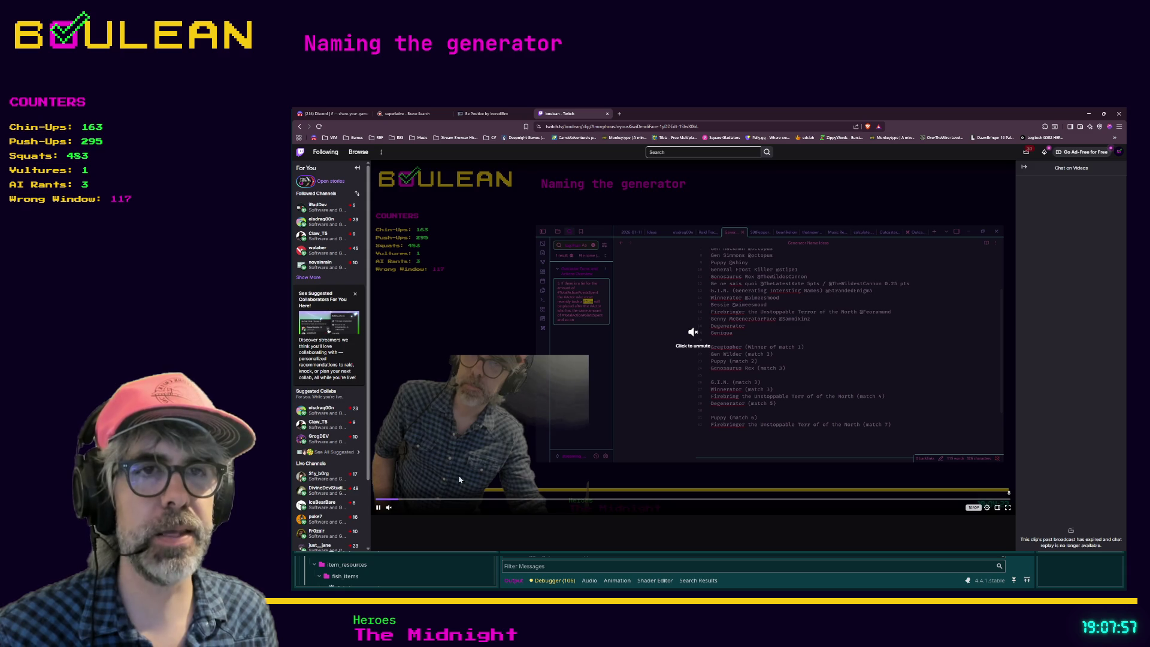
pyautogui.scroll(-4, 539, 455)
pyautogui.scroll(4, 561, 461)
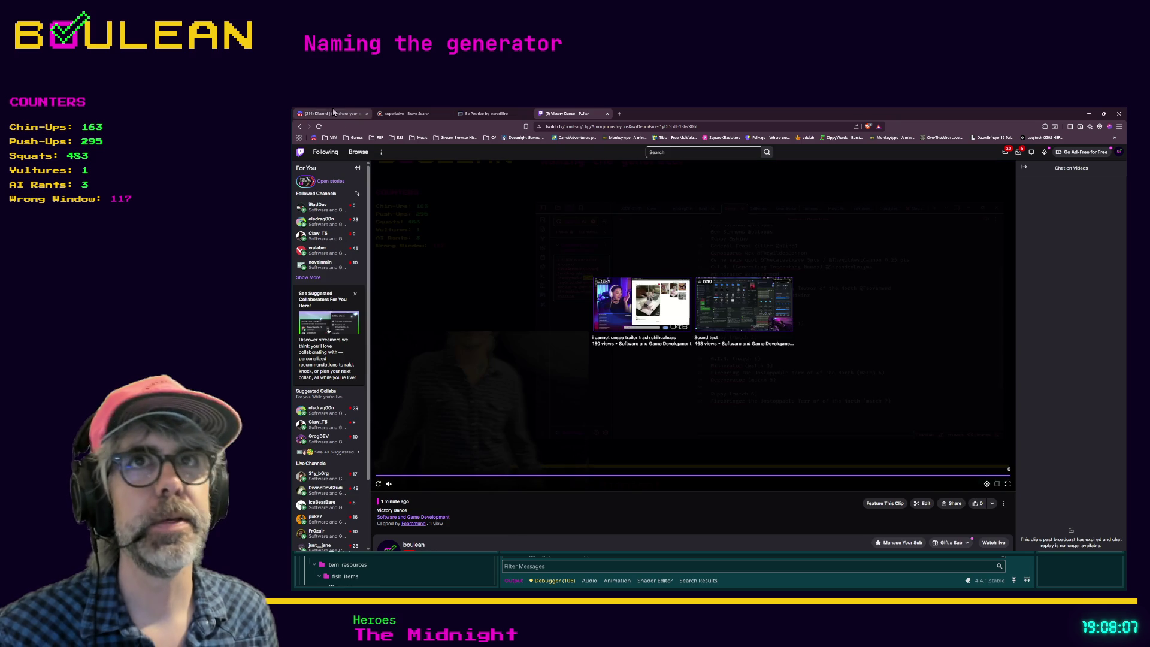
pyautogui.click(318, 114)
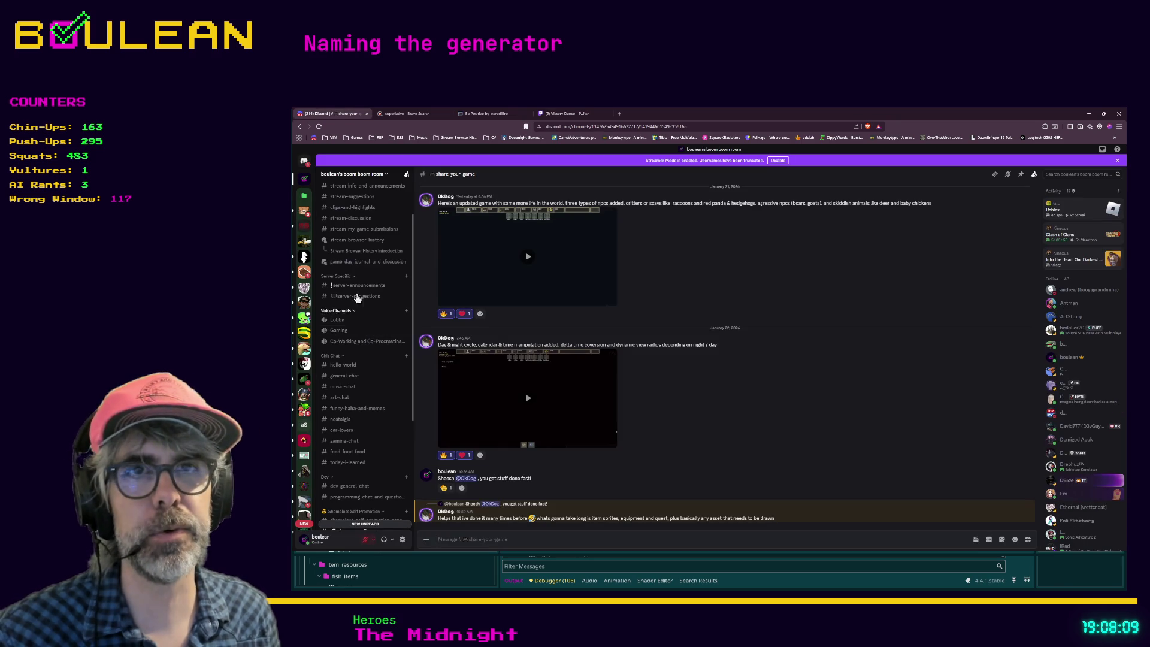
# Open the #clips-and-highlights channel in Discord to see the shared clip
pyautogui.scroll(3, 367, 304)
pyautogui.scroll(2, 367, 304)
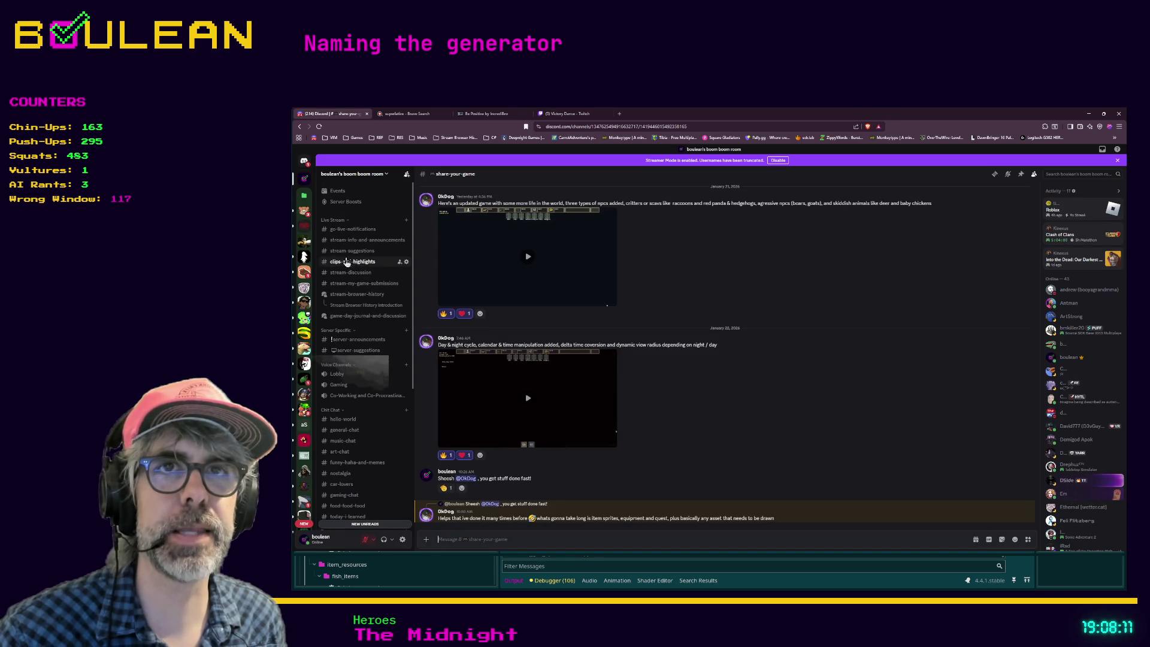
pyautogui.click(358, 262)
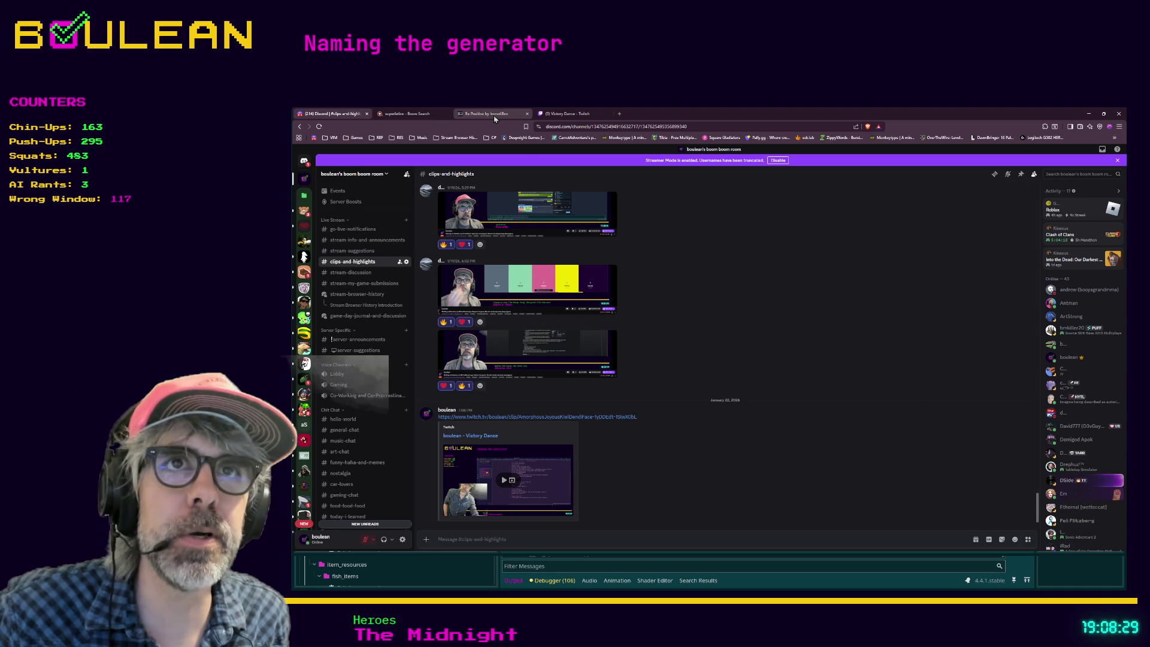
# Return to the Victory Dance clip, open a blank tab, and minimize the browser
pyautogui.click(572, 113)
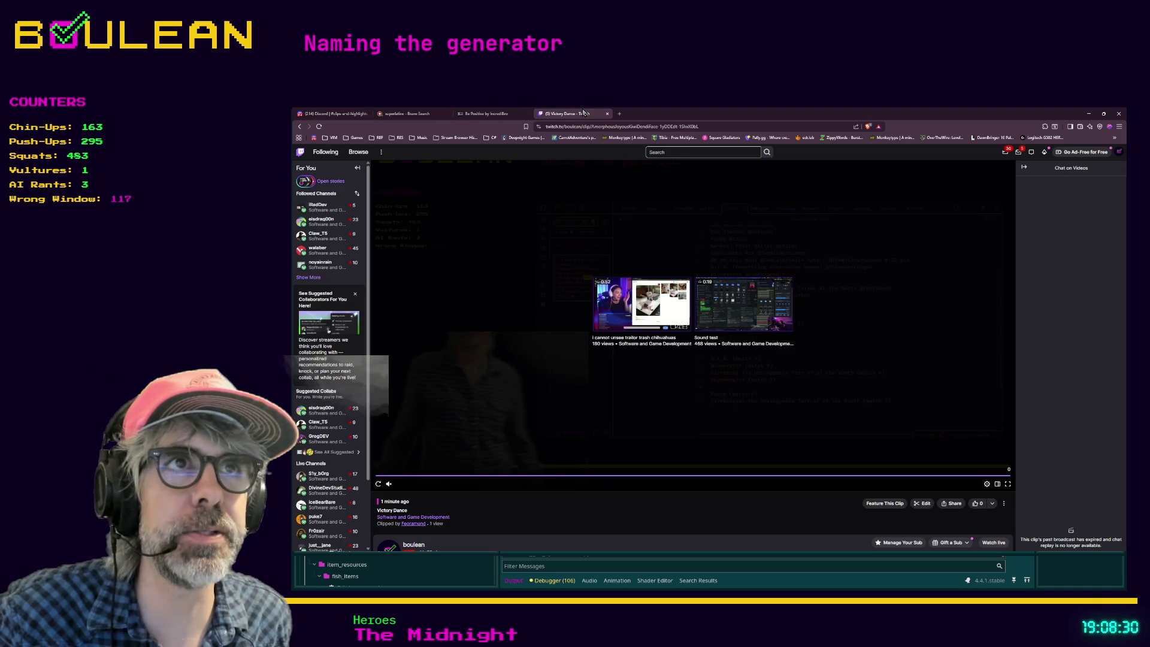
pyautogui.click(620, 114)
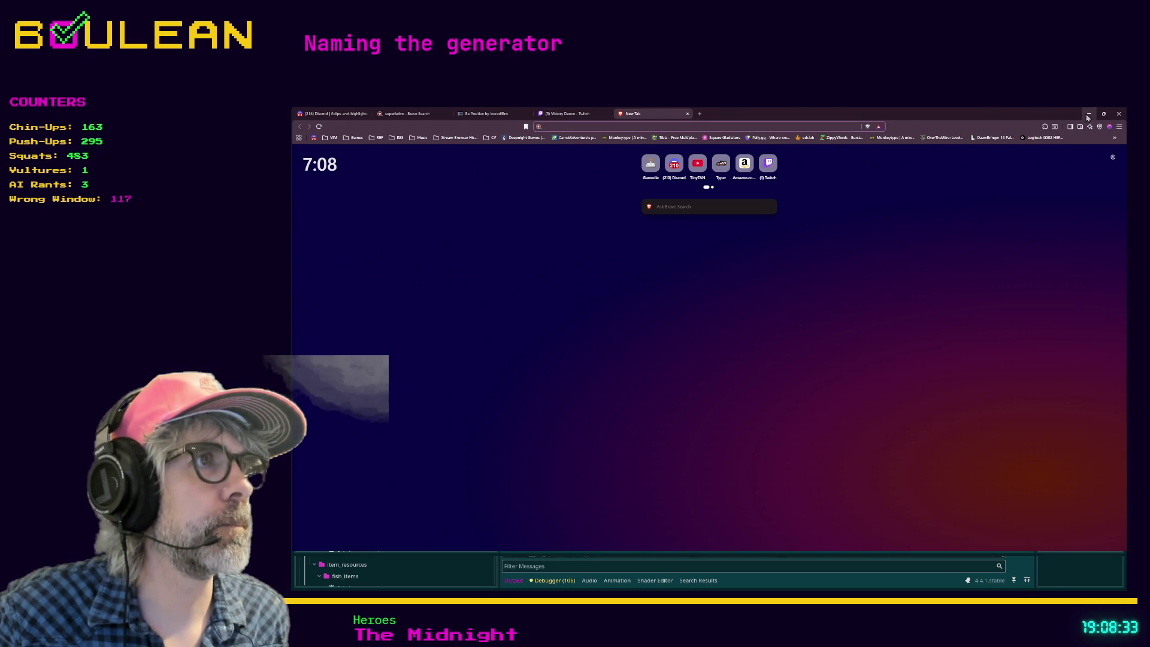
pyautogui.click(1088, 113)
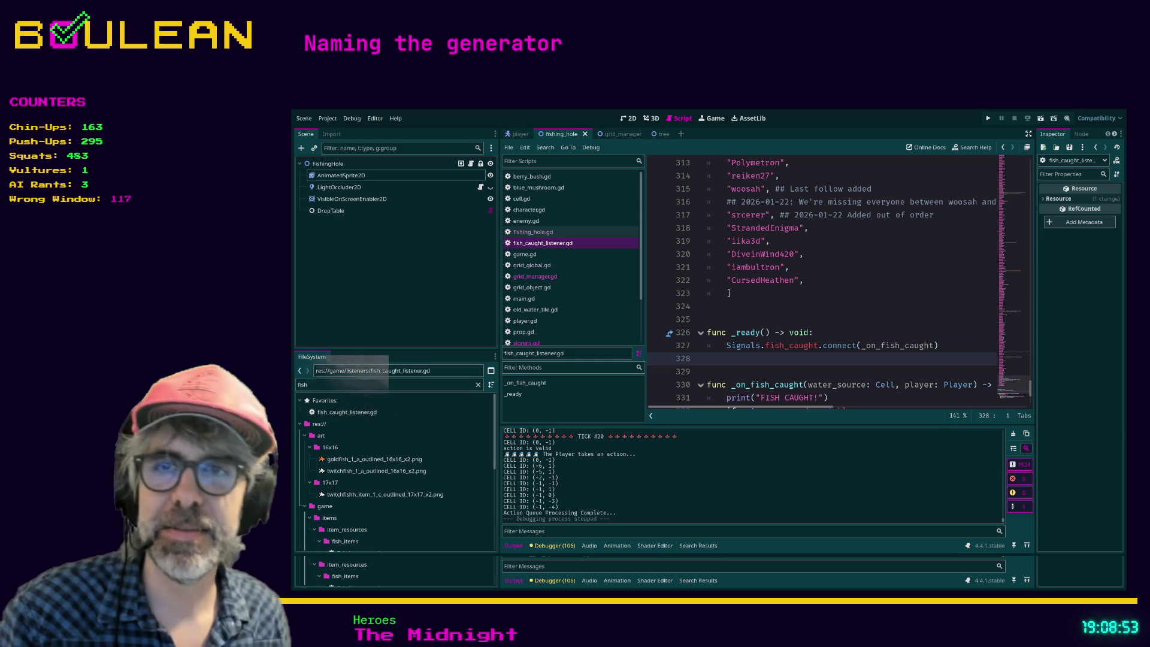
pyautogui.click(764, 372)
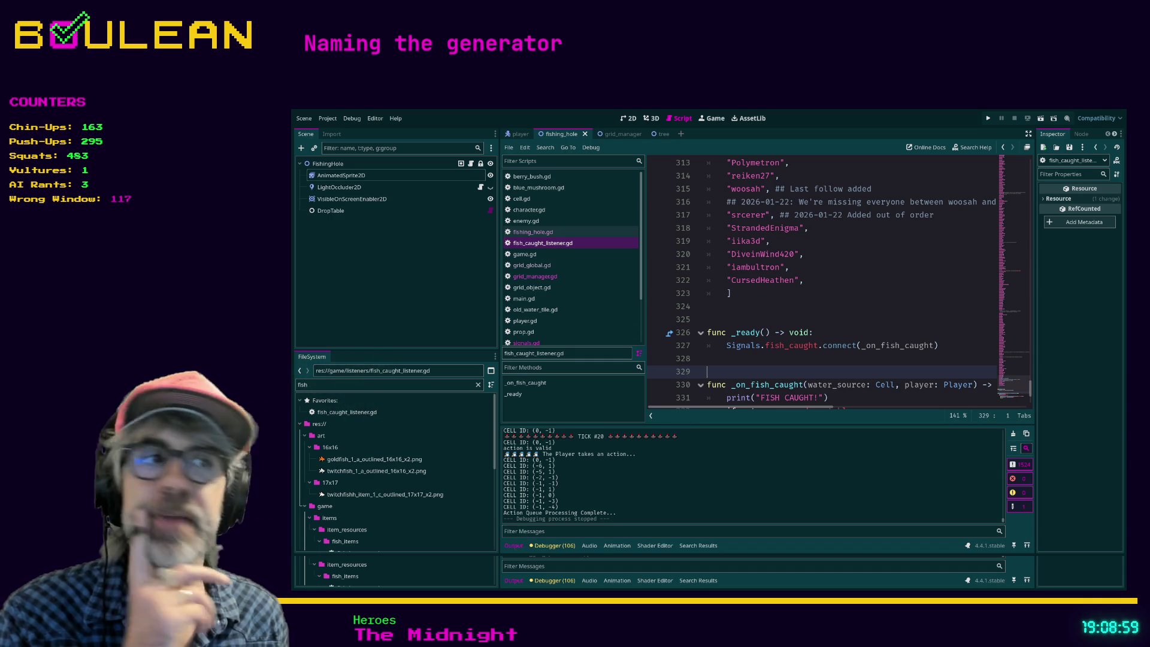
pyautogui.click(801, 282)
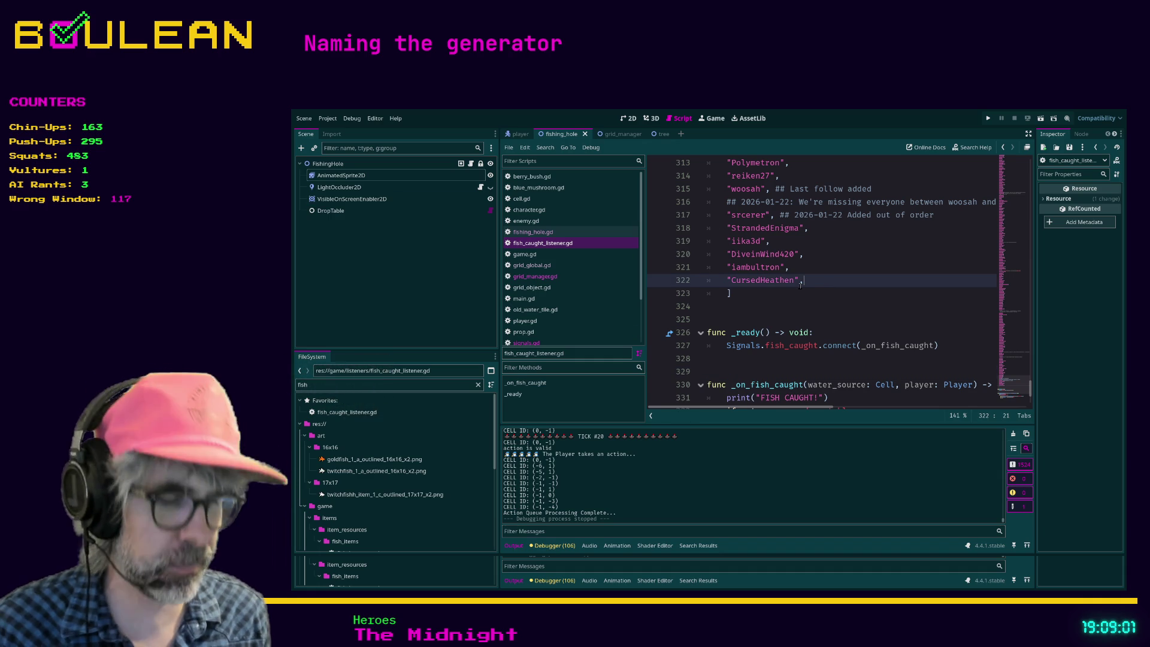
pyautogui.press('Return')
pyautogui.write('"se')
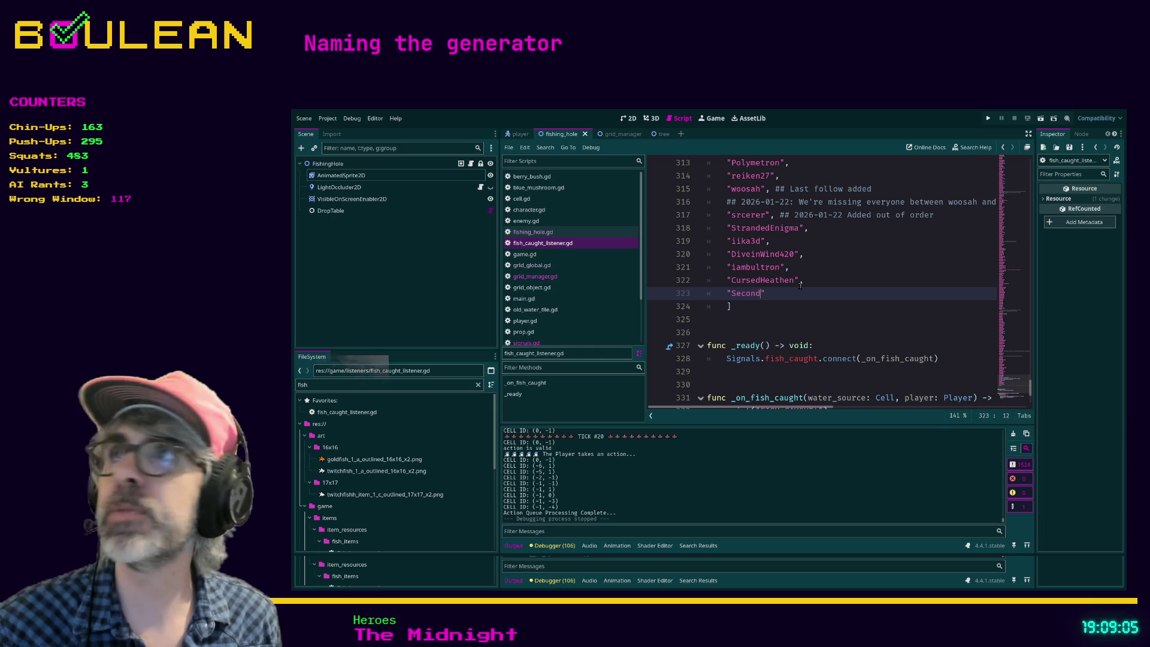
pyautogui.write('ky5')
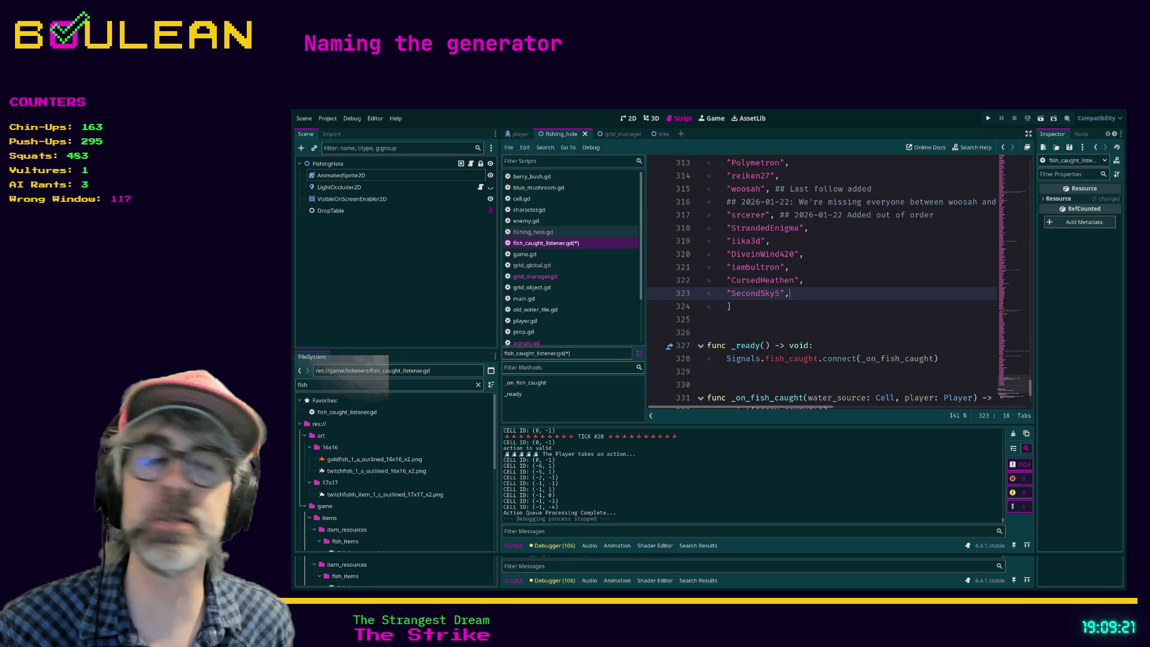
pyautogui.click(743, 305)
pyautogui.hotkey('ctrl', 's')
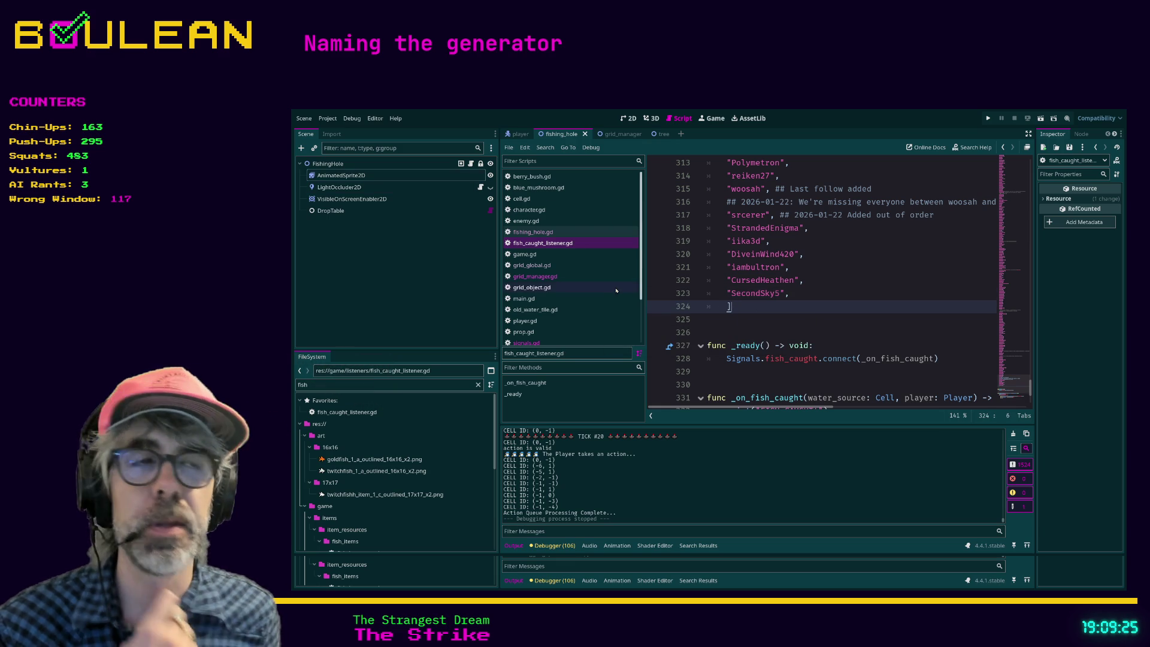
# Run the project with F5 to test the updated follower list
pyautogui.click(757, 334)
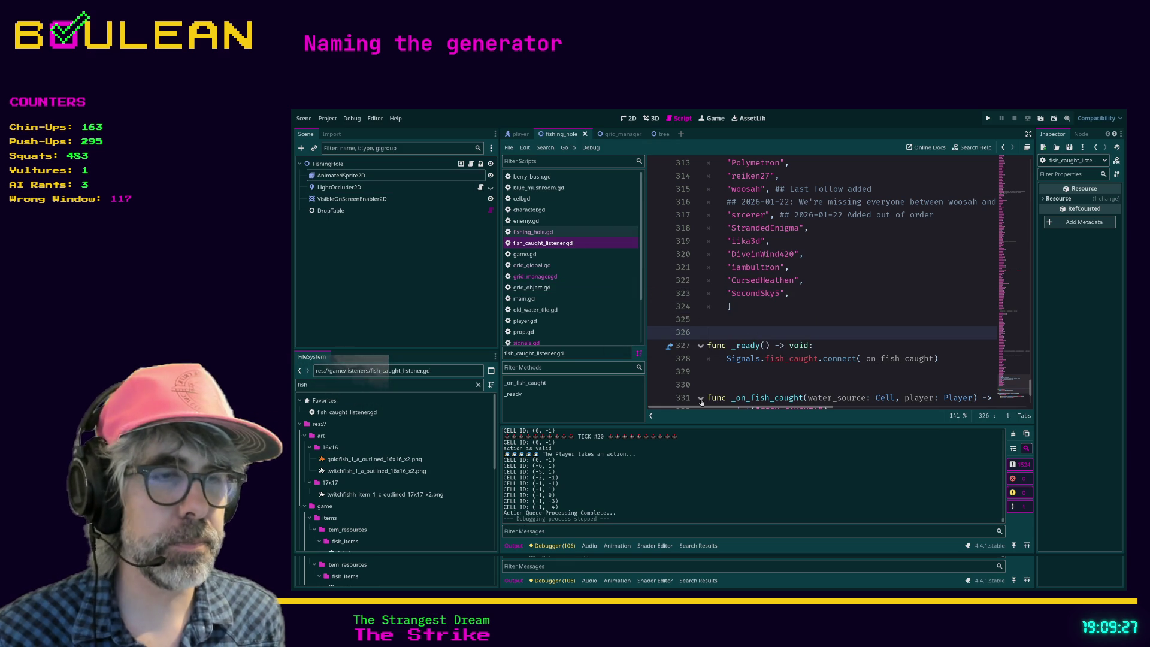
pyautogui.click(725, 322)
pyautogui.press('F5')
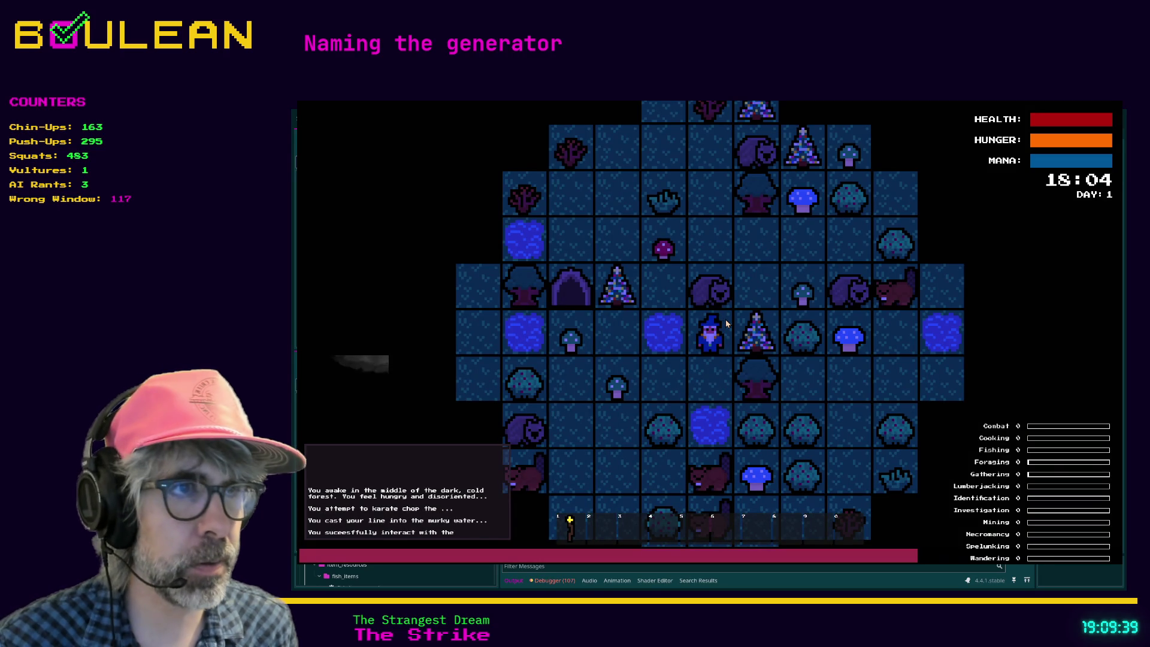
# Walk the wizard west, picking up the adjacent Green Mushroom
pyautogui.press('Down')
pyautogui.press('Left')
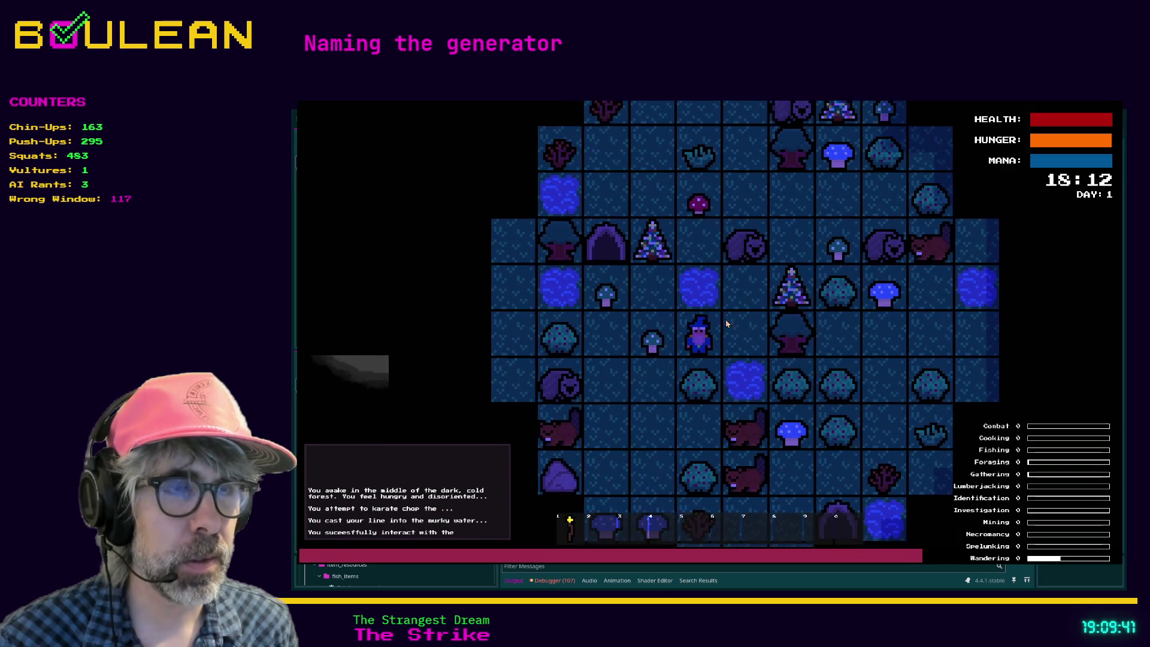
pyautogui.press('Left')
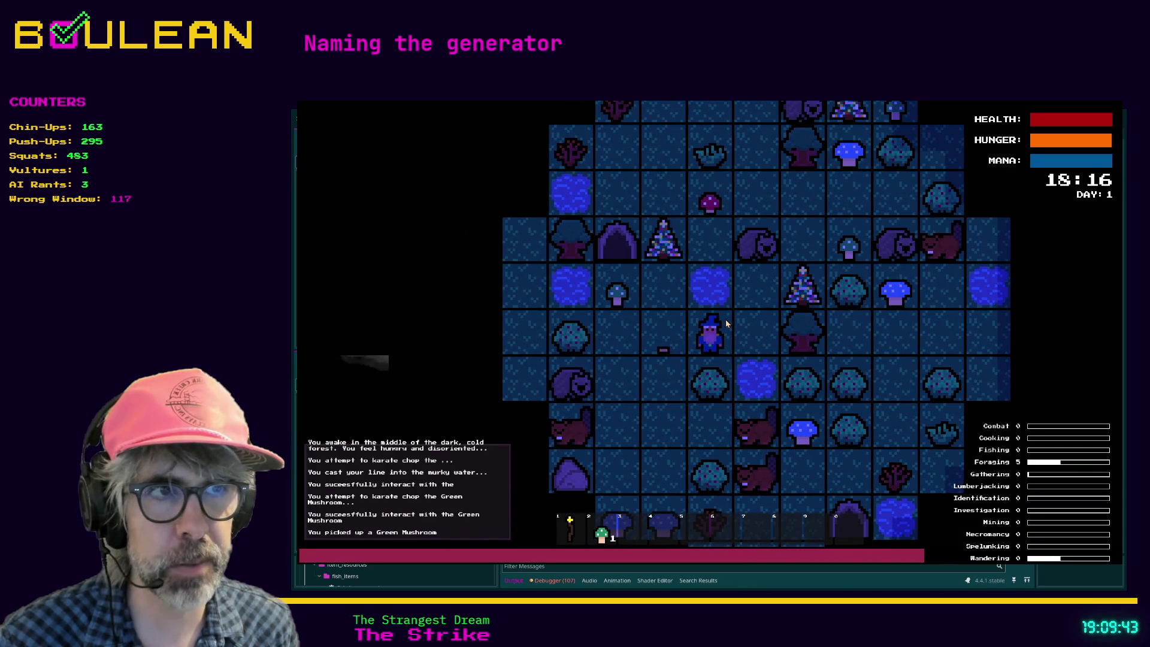
pyautogui.press('Up')
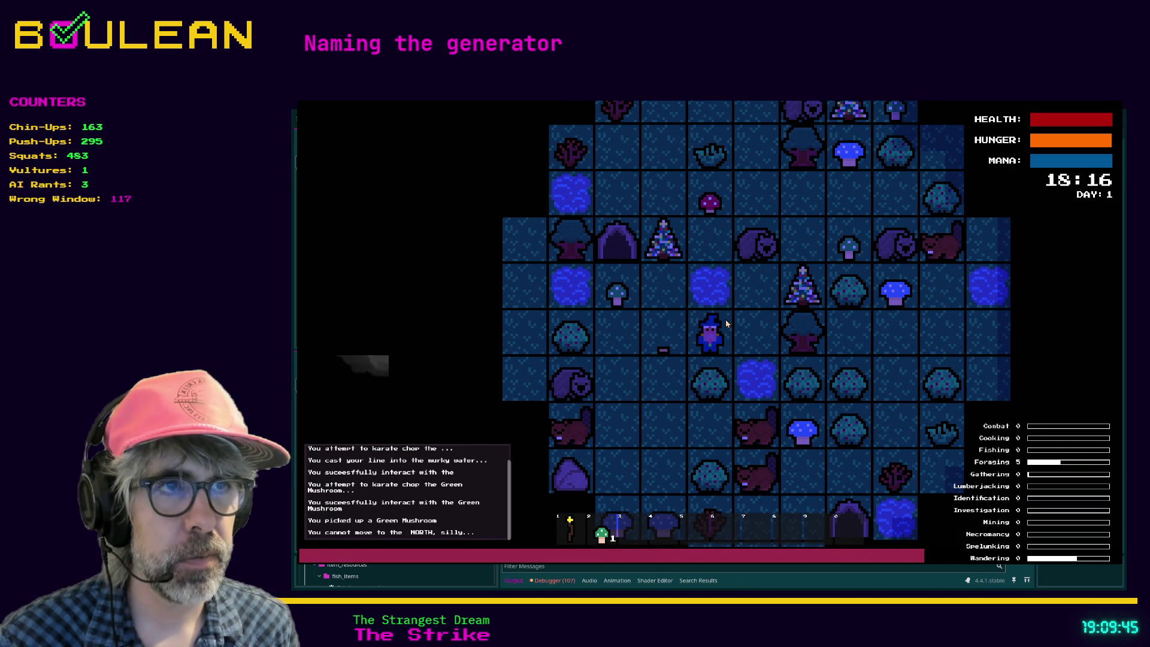
pyautogui.press('Left')
pyautogui.press('Up')
pyautogui.press('Right')
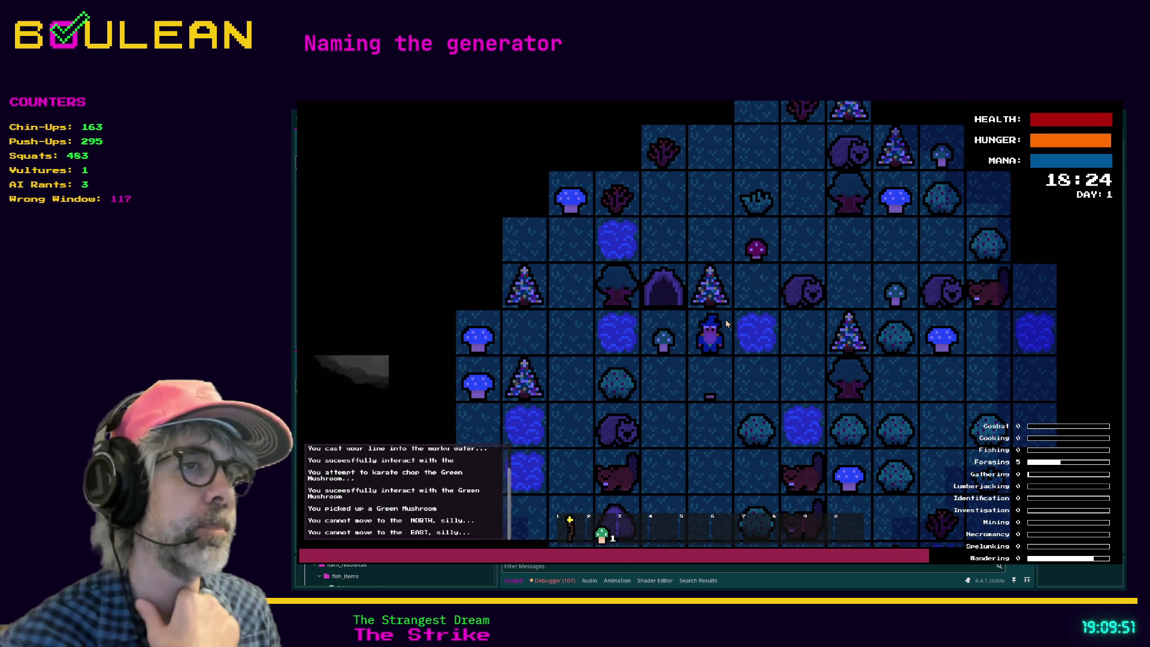
pyautogui.press('Right')
pyautogui.press('Down')
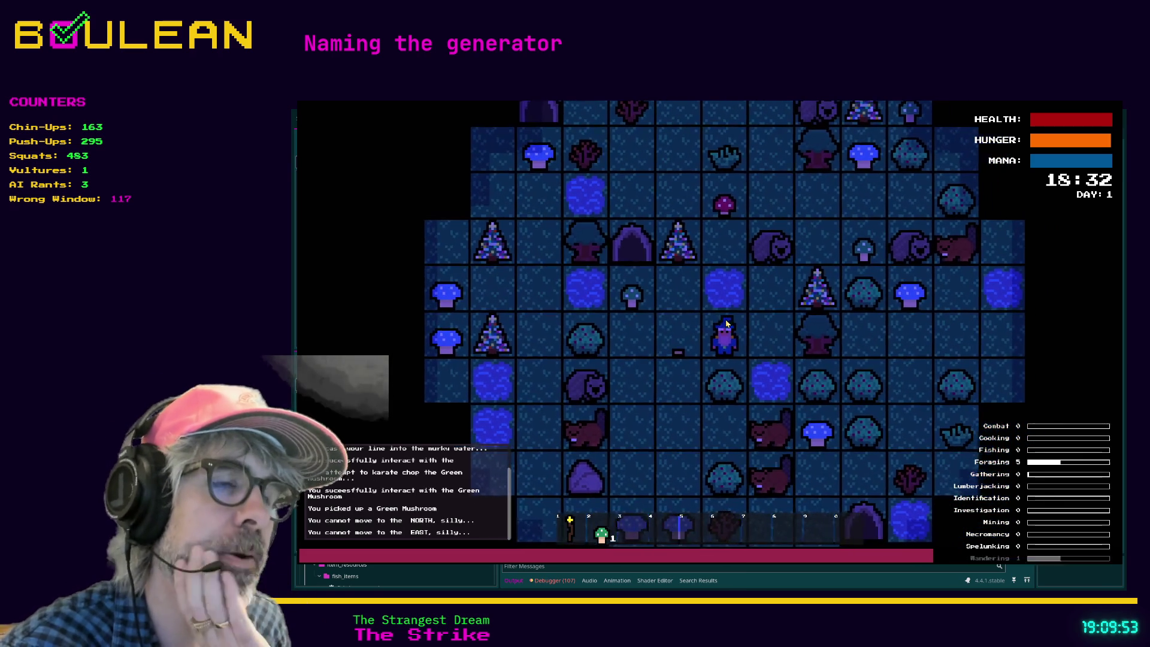
pyautogui.press('Down')
# Harvest a berry from the bush and the Green Mushroom south of the wizard
pyautogui.press('Right')
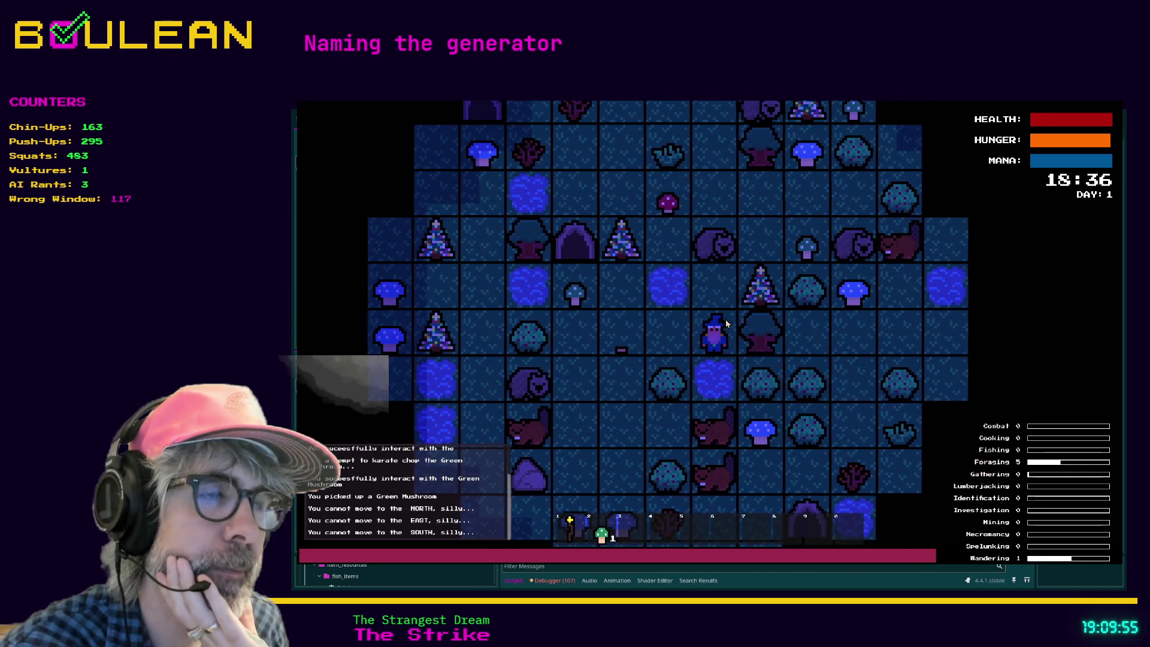
pyautogui.press('Left')
pyautogui.press('Left')
pyautogui.press('Down')
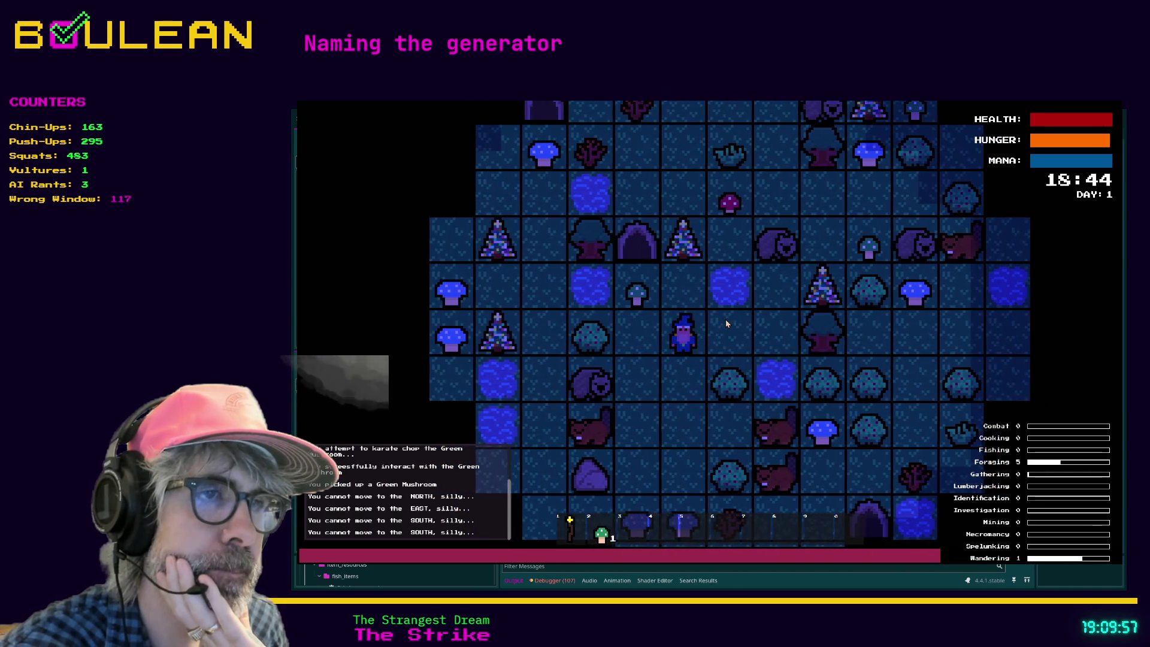
pyautogui.press('Down')
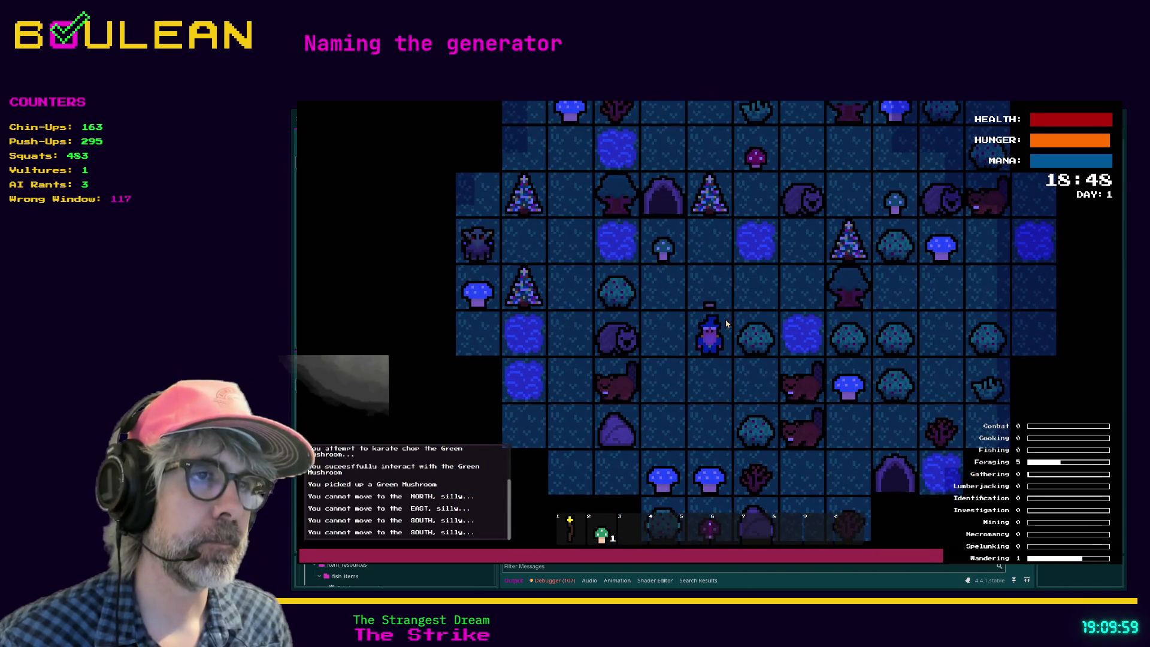
pyautogui.press('Right')
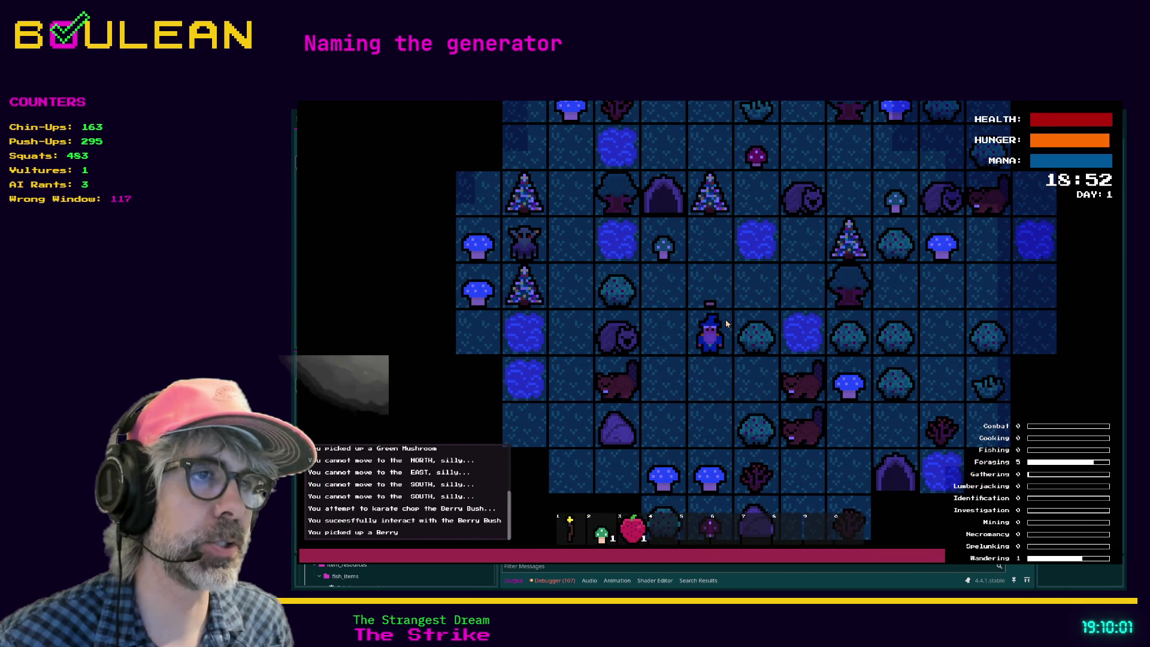
pyautogui.press('Up')
pyautogui.press('Up')
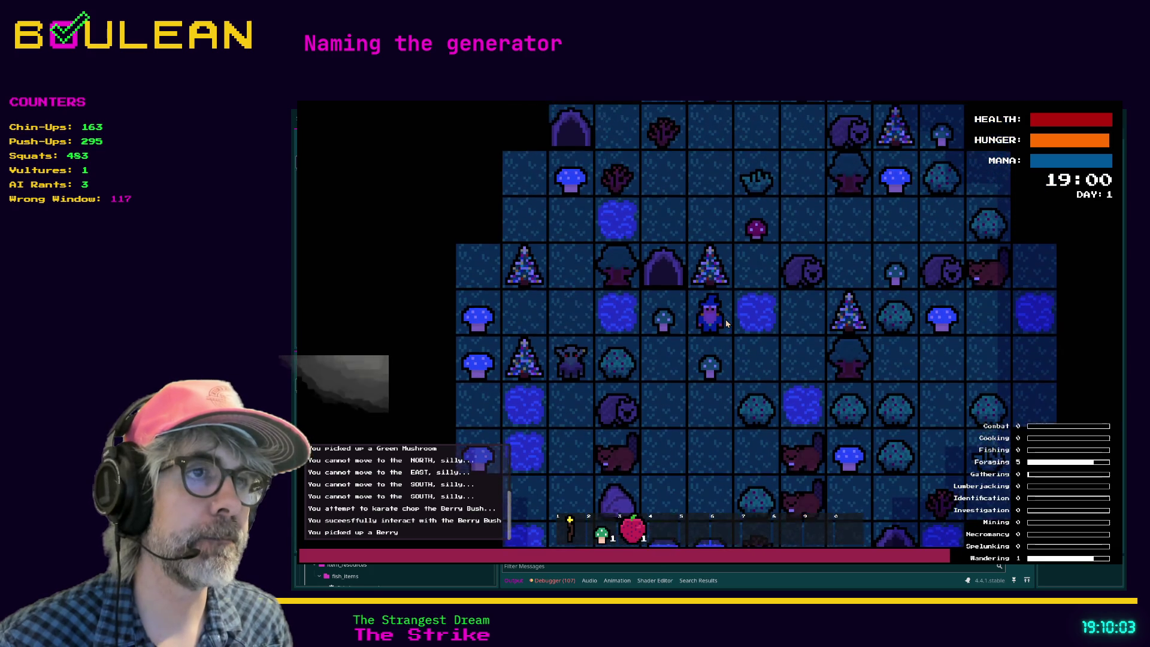
pyautogui.press('Down')
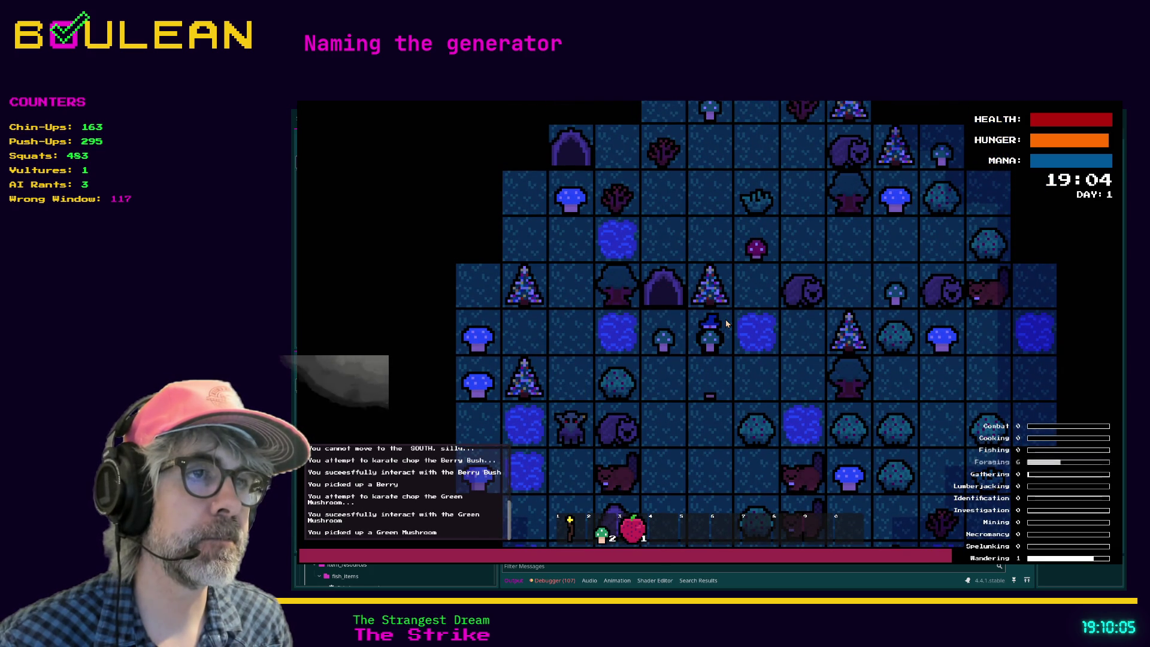
# Chop the tree north of the wizard until a Log drops, then move him away
pyautogui.press('Up')
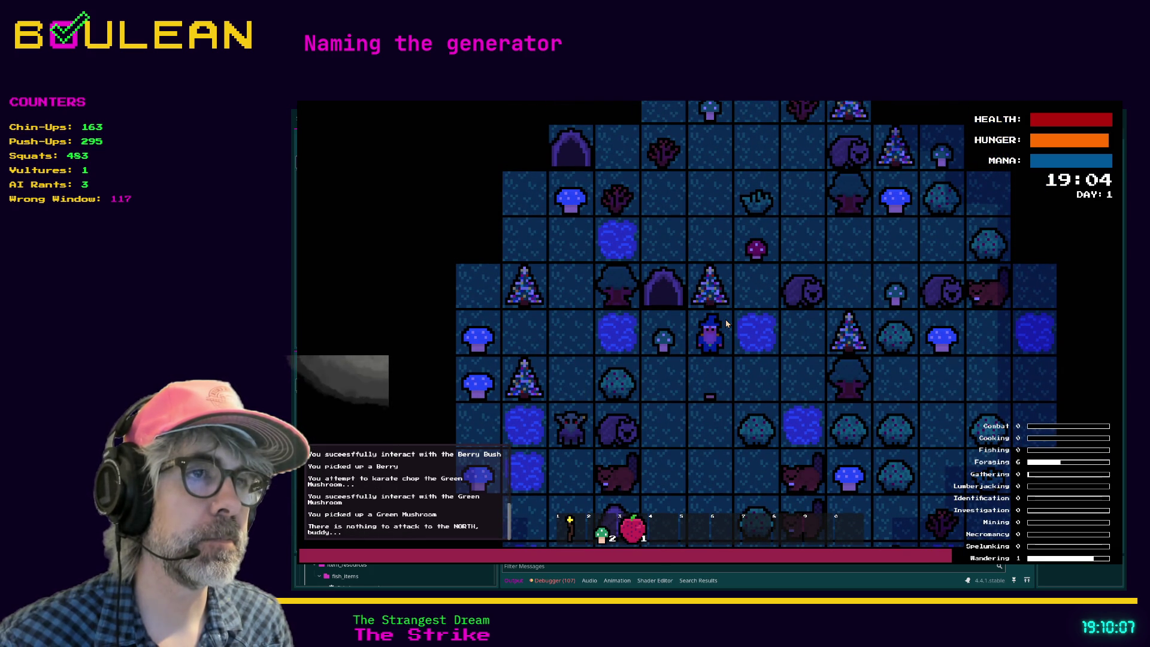
pyautogui.press('Up')
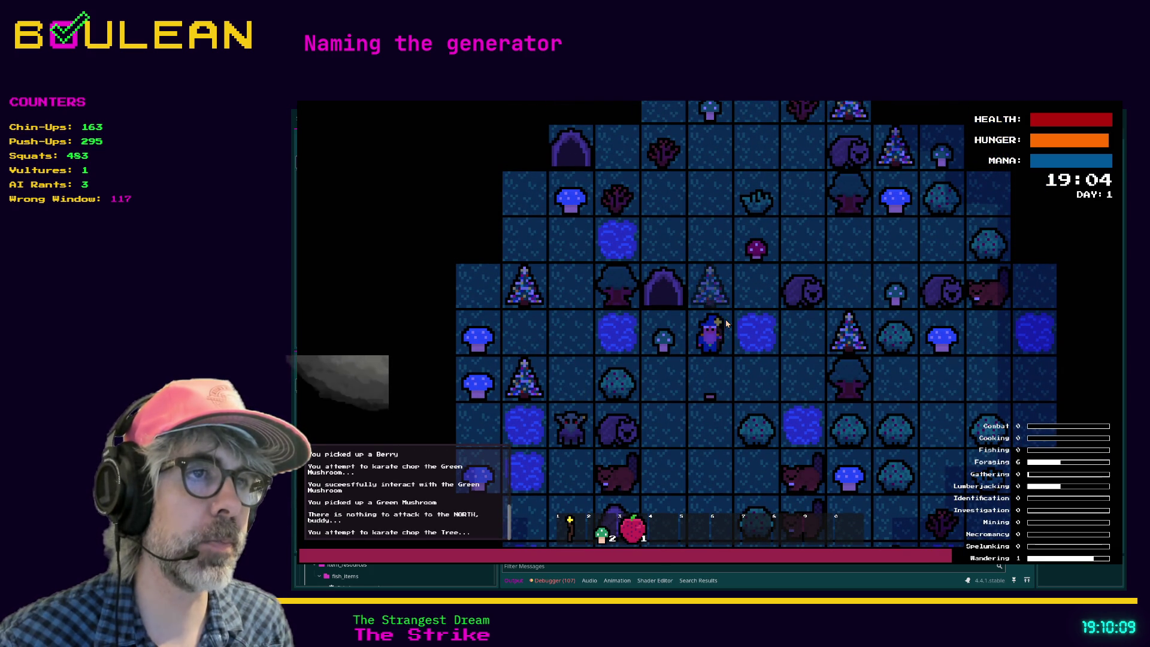
pyautogui.press('Up')
pyautogui.press('Up')
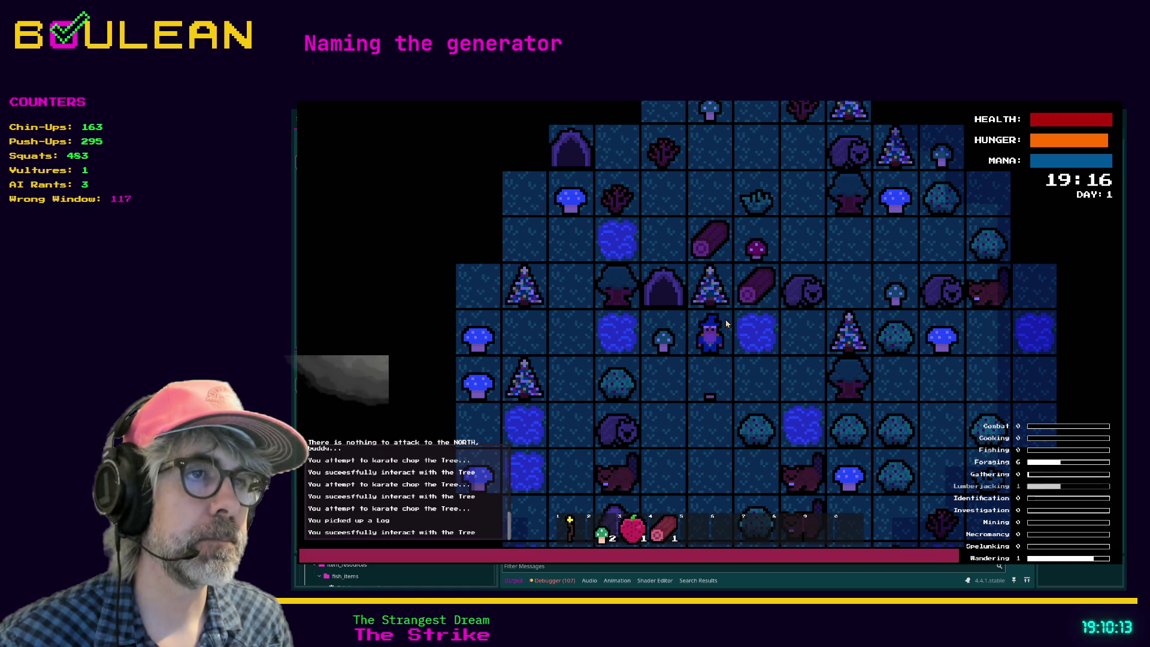
pyautogui.press('Right')
pyautogui.press('Down')
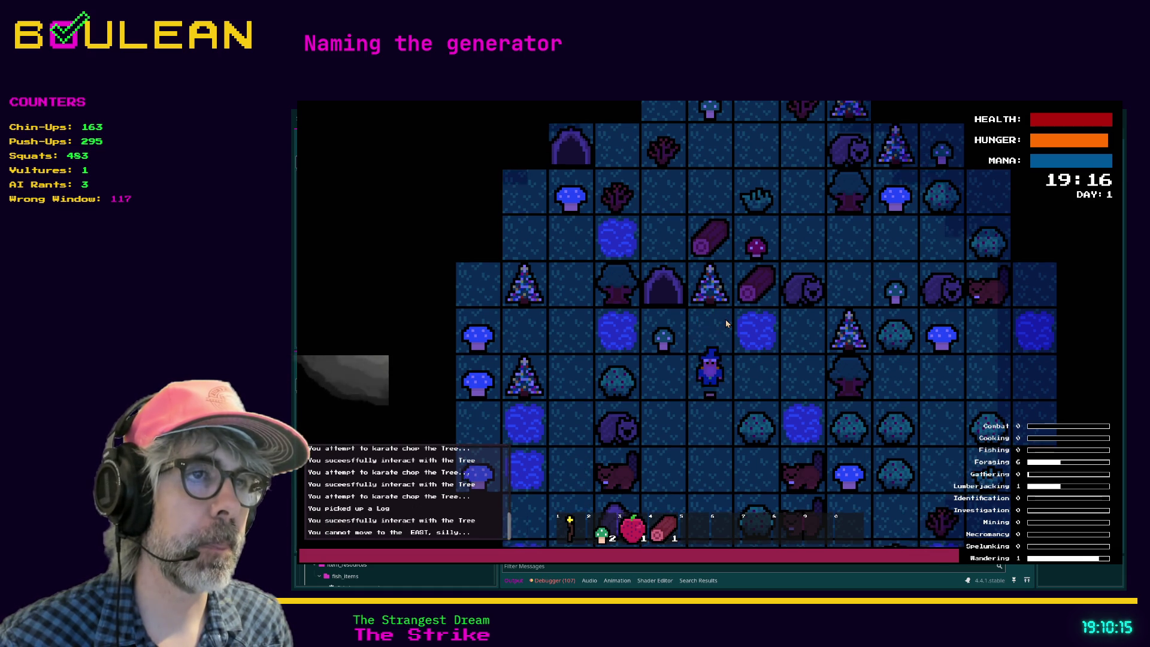
pyautogui.press('Right')
# Craft Cordage and then a cauldron from the crafting recipes
pyautogui.press('c')
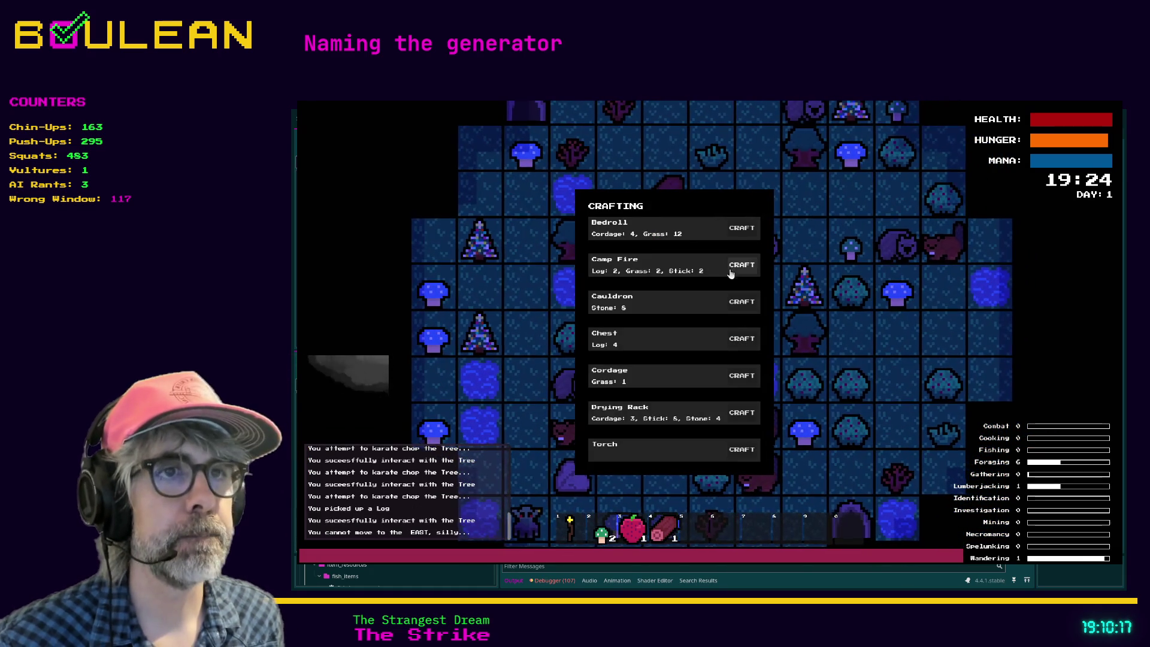
pyautogui.click(741, 375)
pyautogui.press('c')
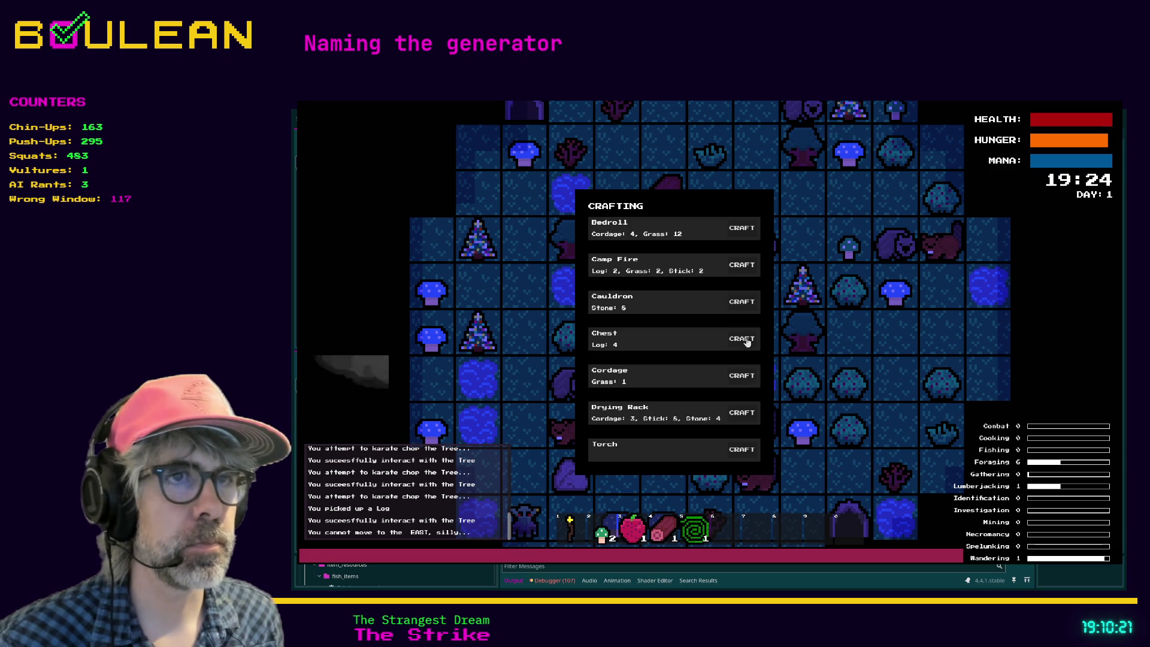
pyautogui.click(743, 302)
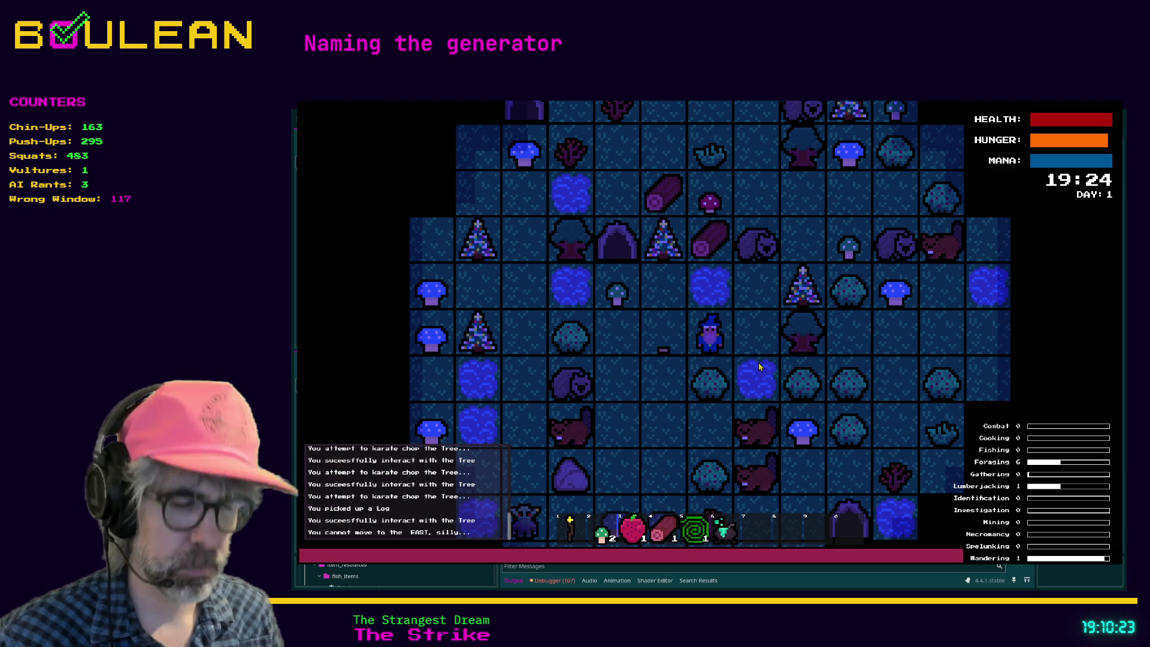
# Place the cauldron east of the wizard, add a Green Mushroom, and equip the star wand
pyautogui.press('Right')
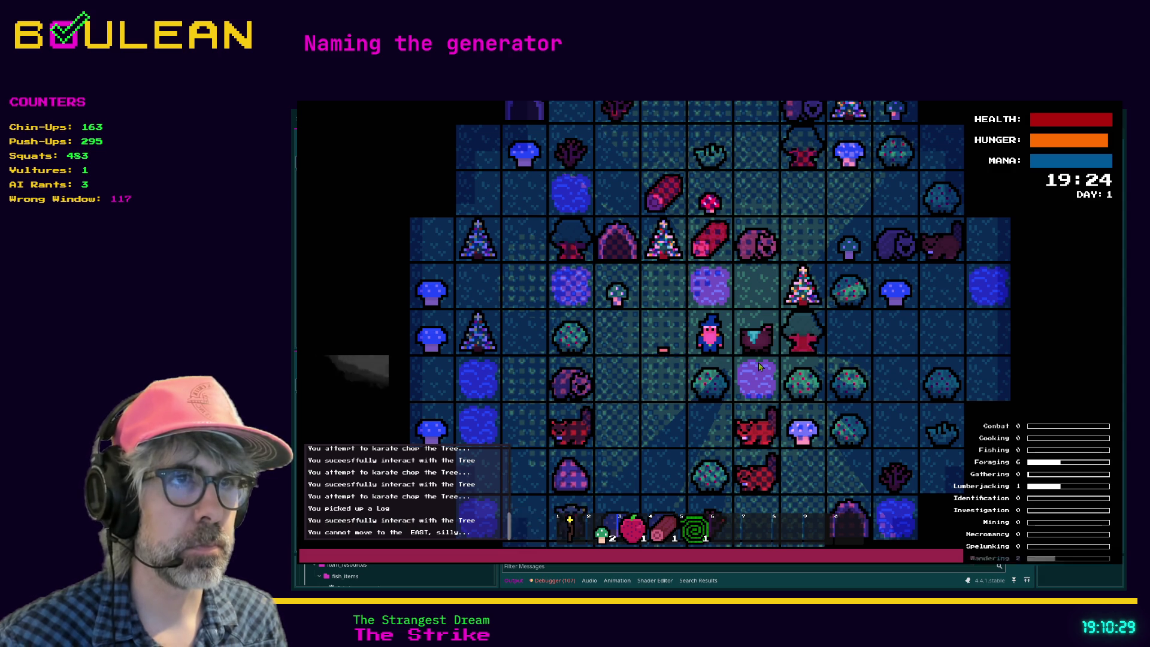
pyautogui.press('Left')
pyautogui.press('Right')
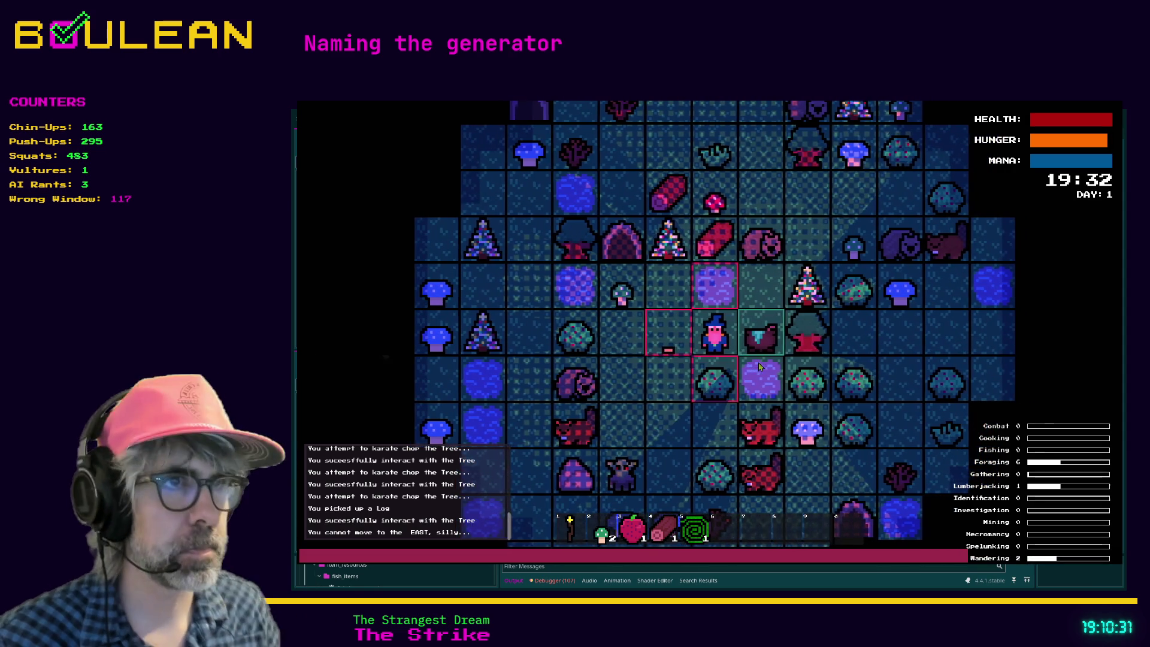
pyautogui.press('1')
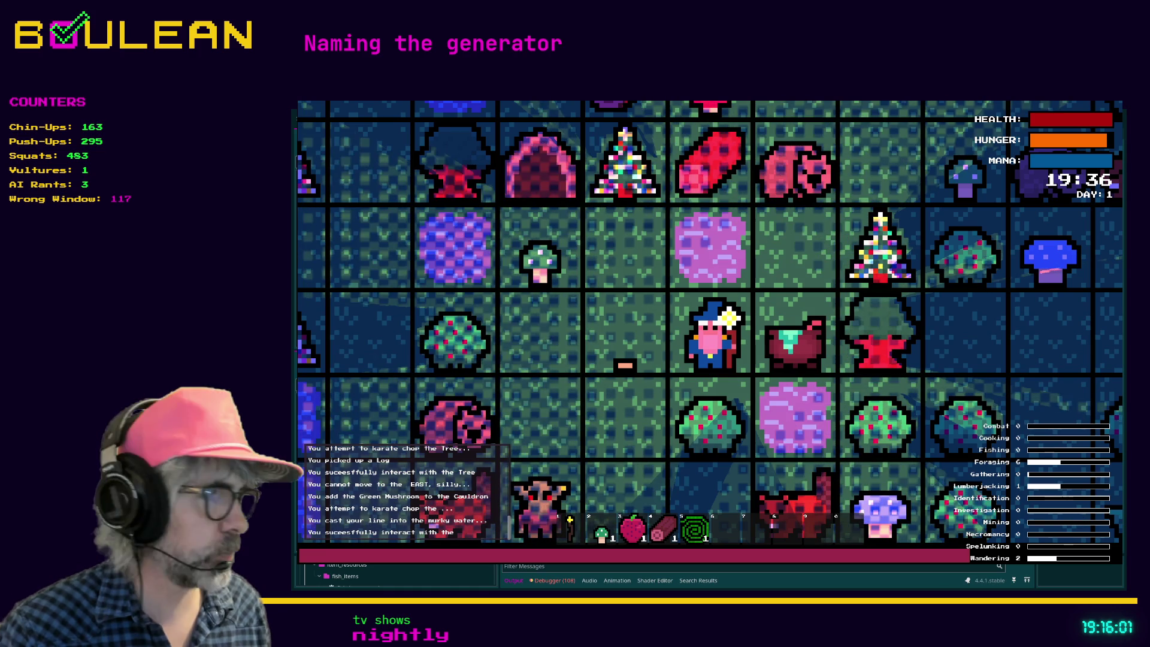
# Bring up the Godot debug console to see the fish_caught signal error
pyautogui.hotkey('alt', 'Tab')
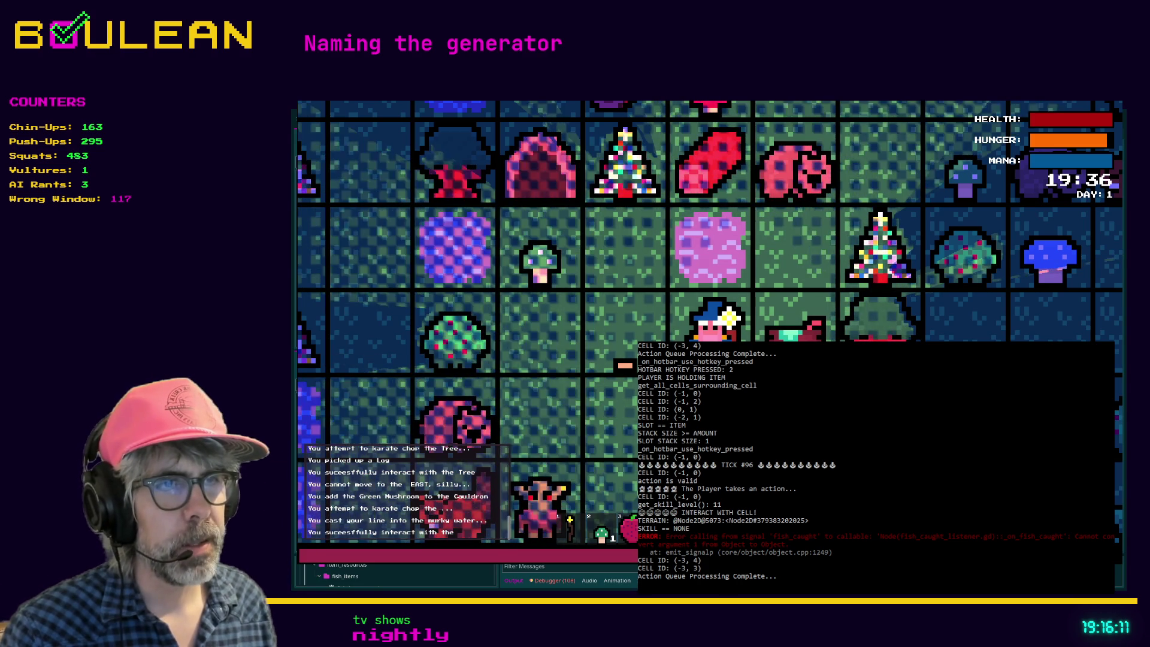
# Stop the game and view signals.gd full-width at the line after emit_fish_caught
pyautogui.press('F8')
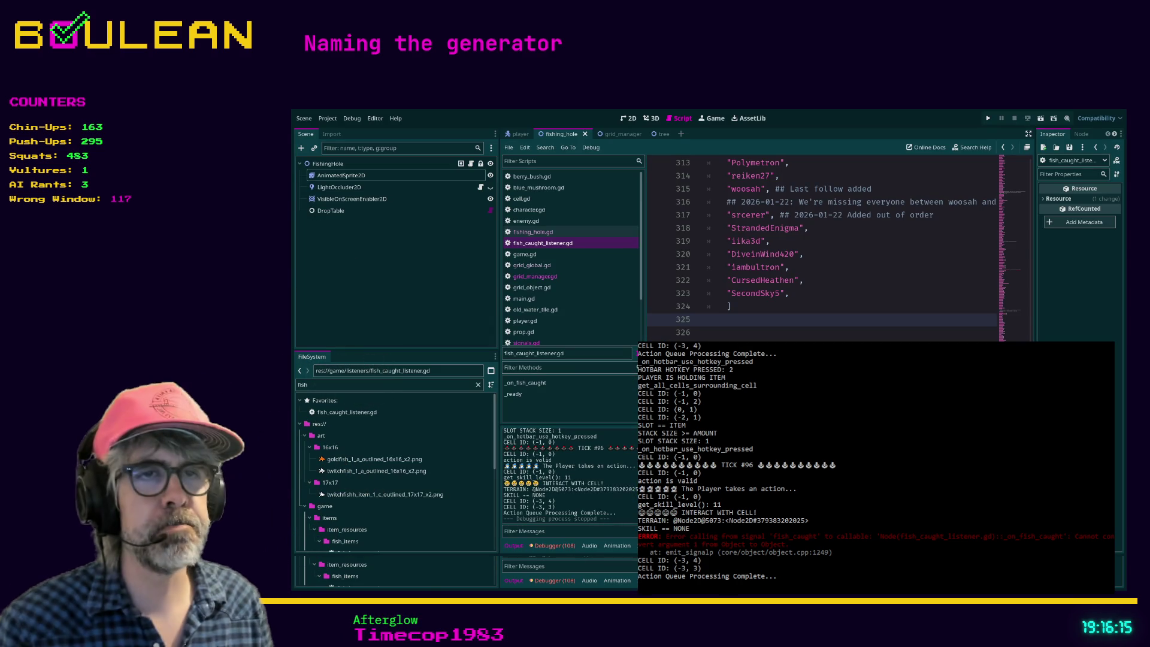
pyautogui.click(526, 343)
pyautogui.click(747, 326)
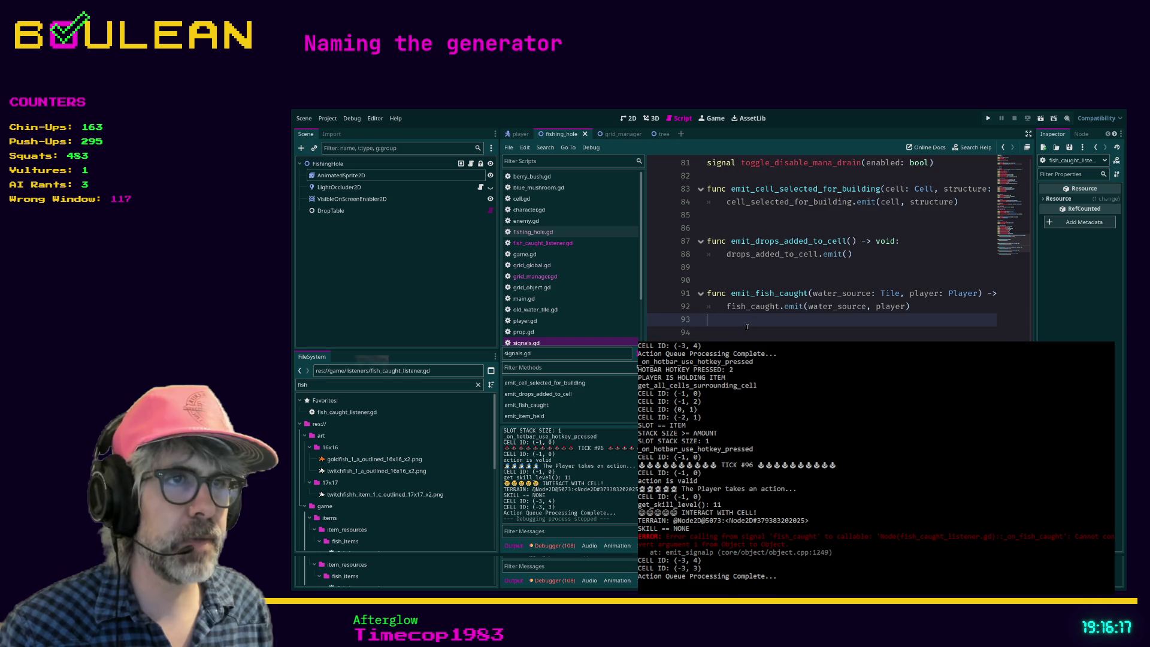
pyautogui.hotkey('ctrl', 'shift', 'F11')
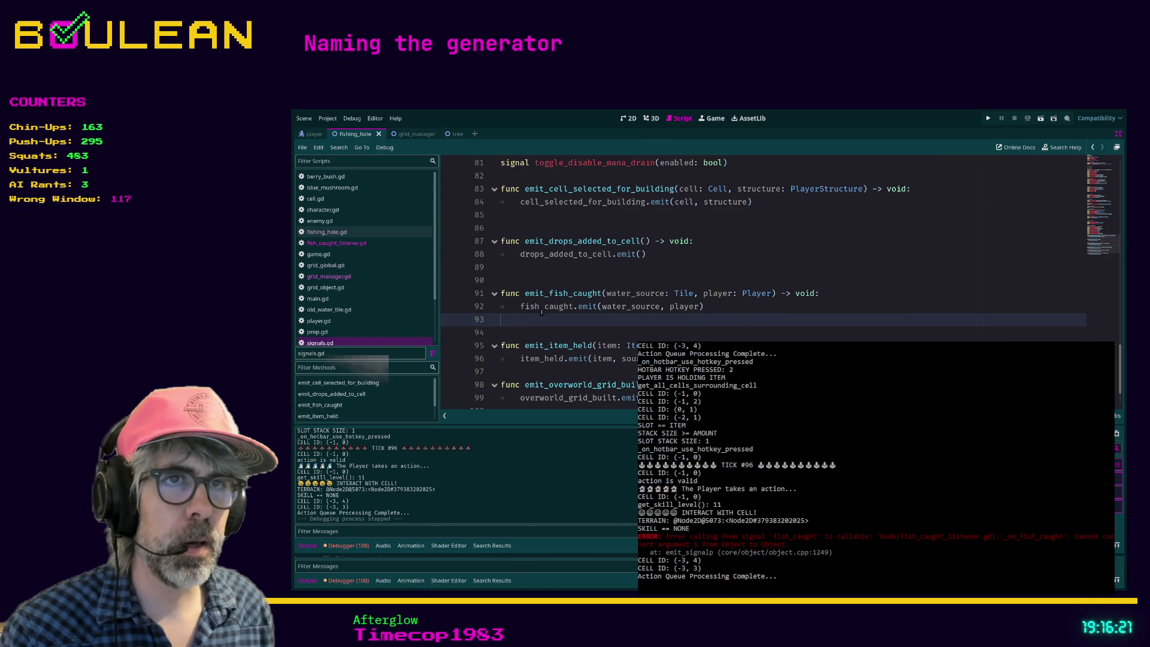
pyautogui.click(601, 331)
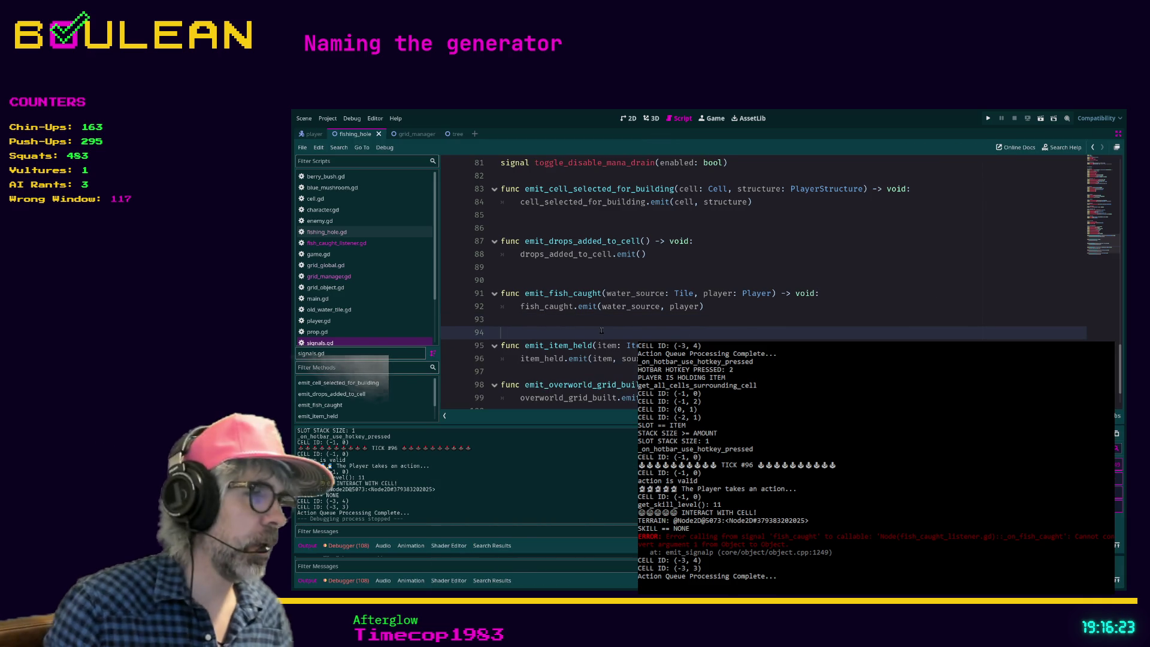